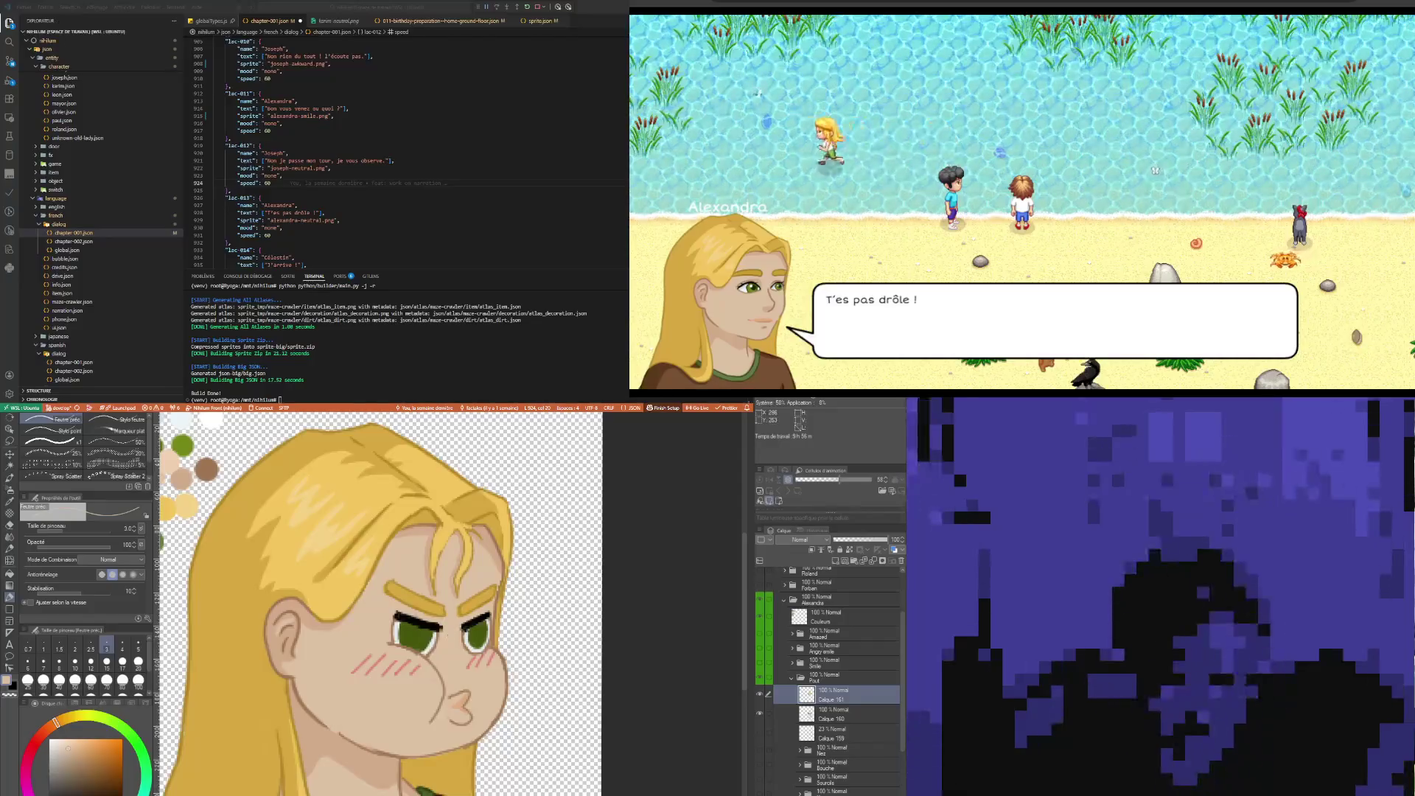
Load the palette's dark green swatch as the colour for the Feutre préc. pen
key("i")
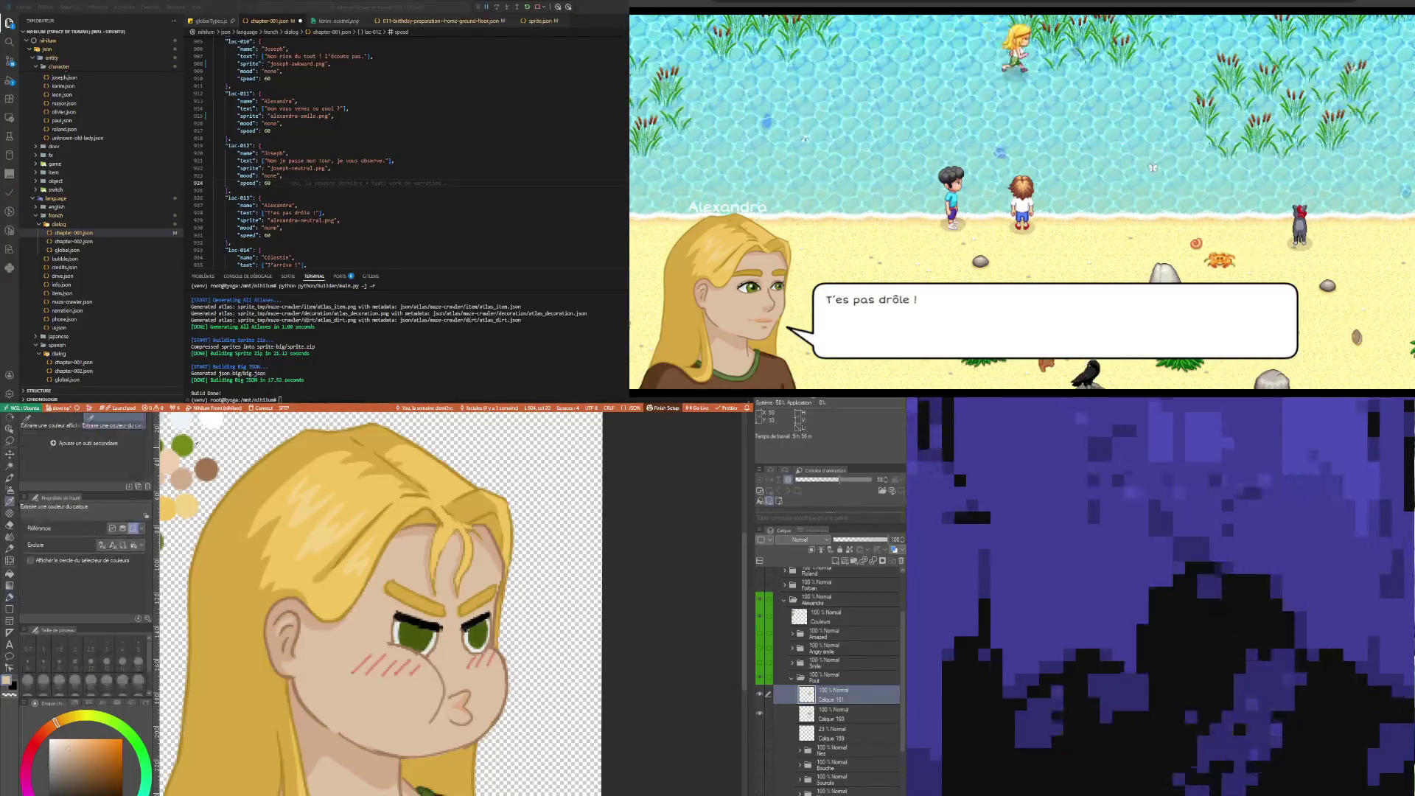
scroll(352, 613, "up", 1)
scroll(387, 604, "left", 2)
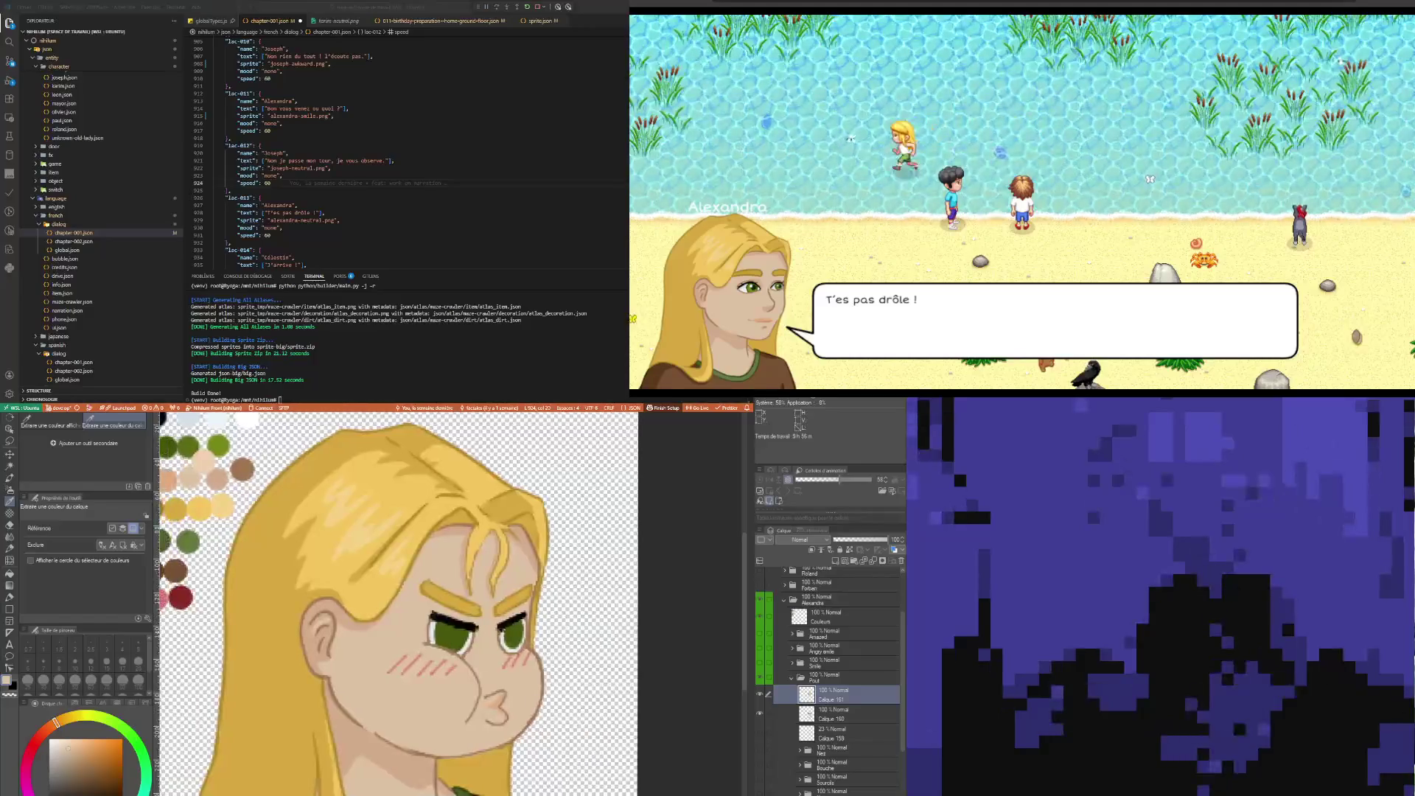
left_click(192, 445)
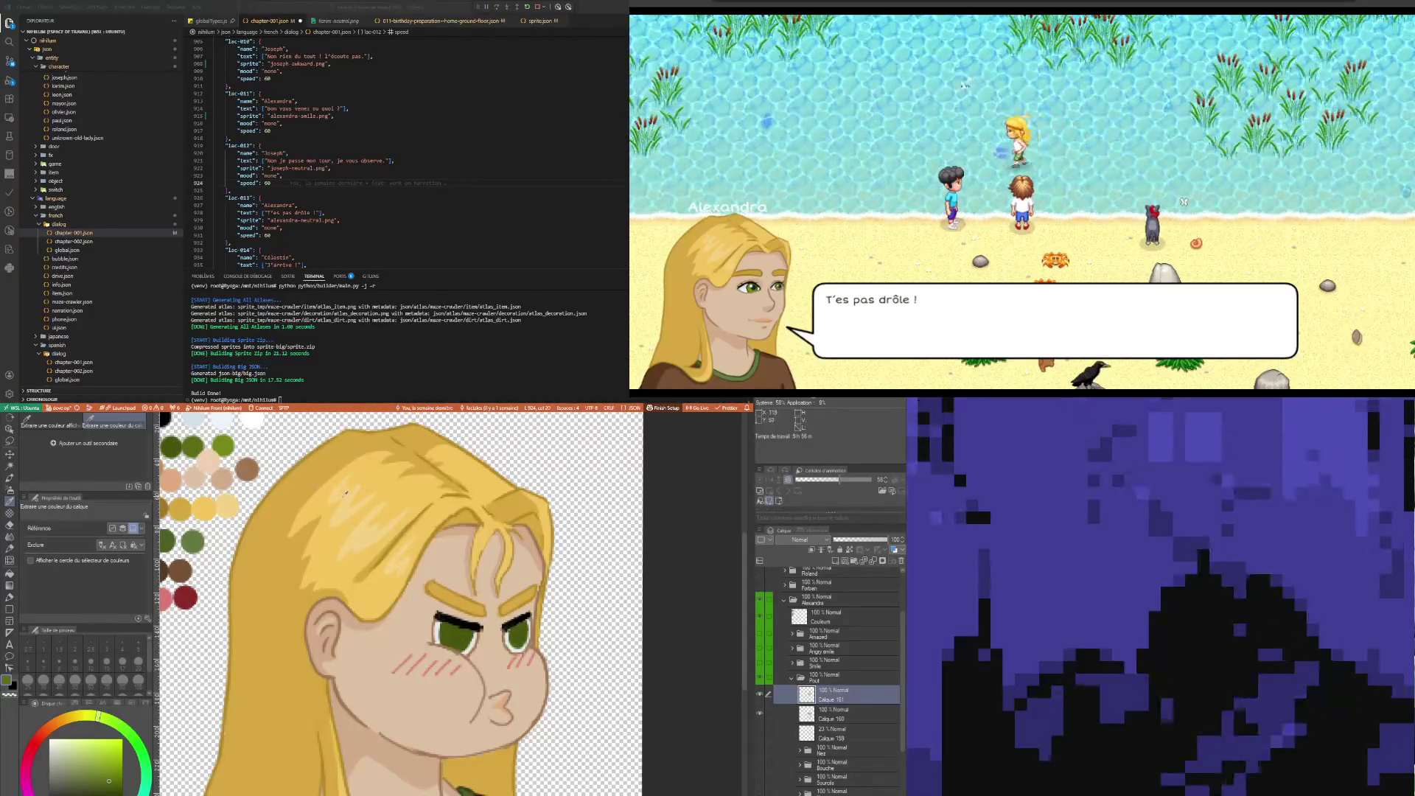
key("p")
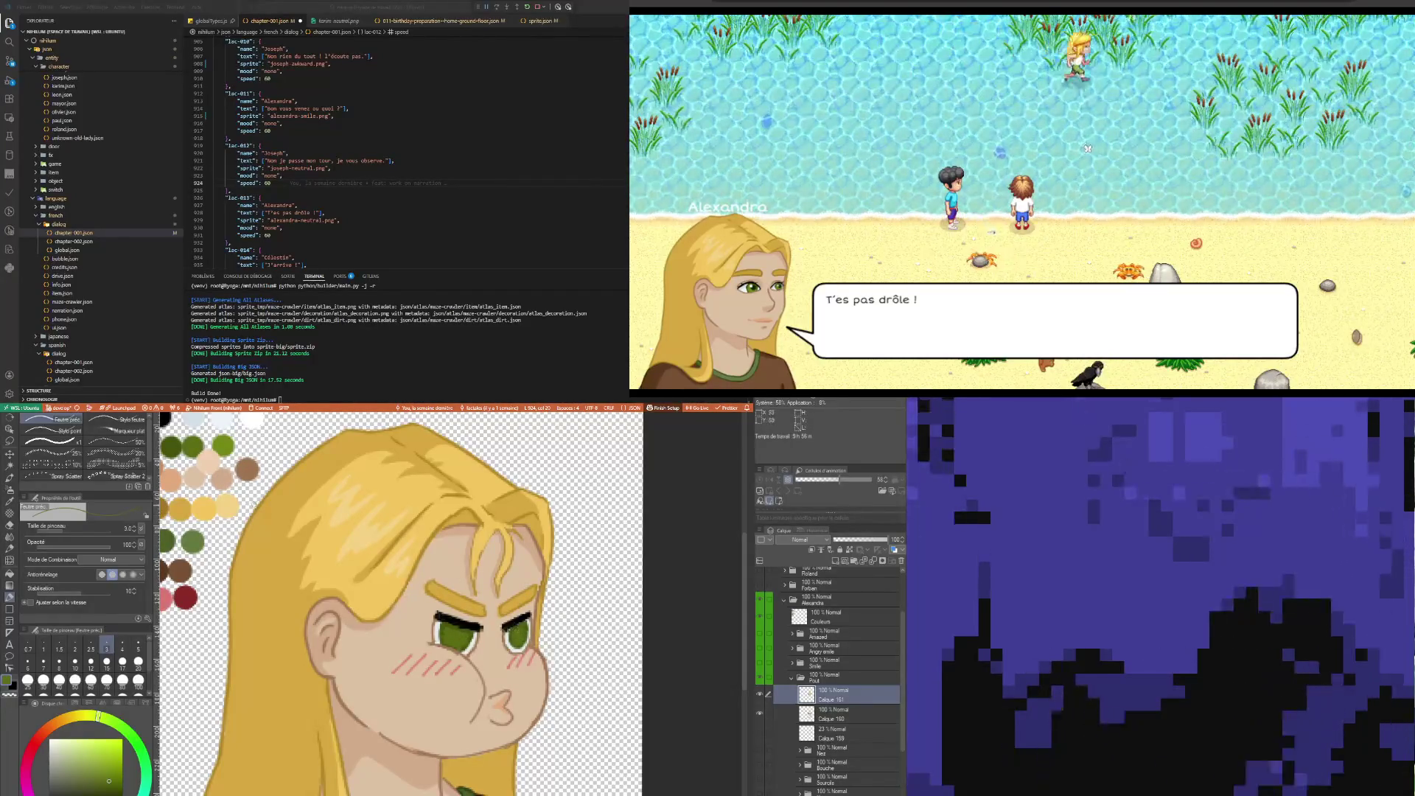
key("i")
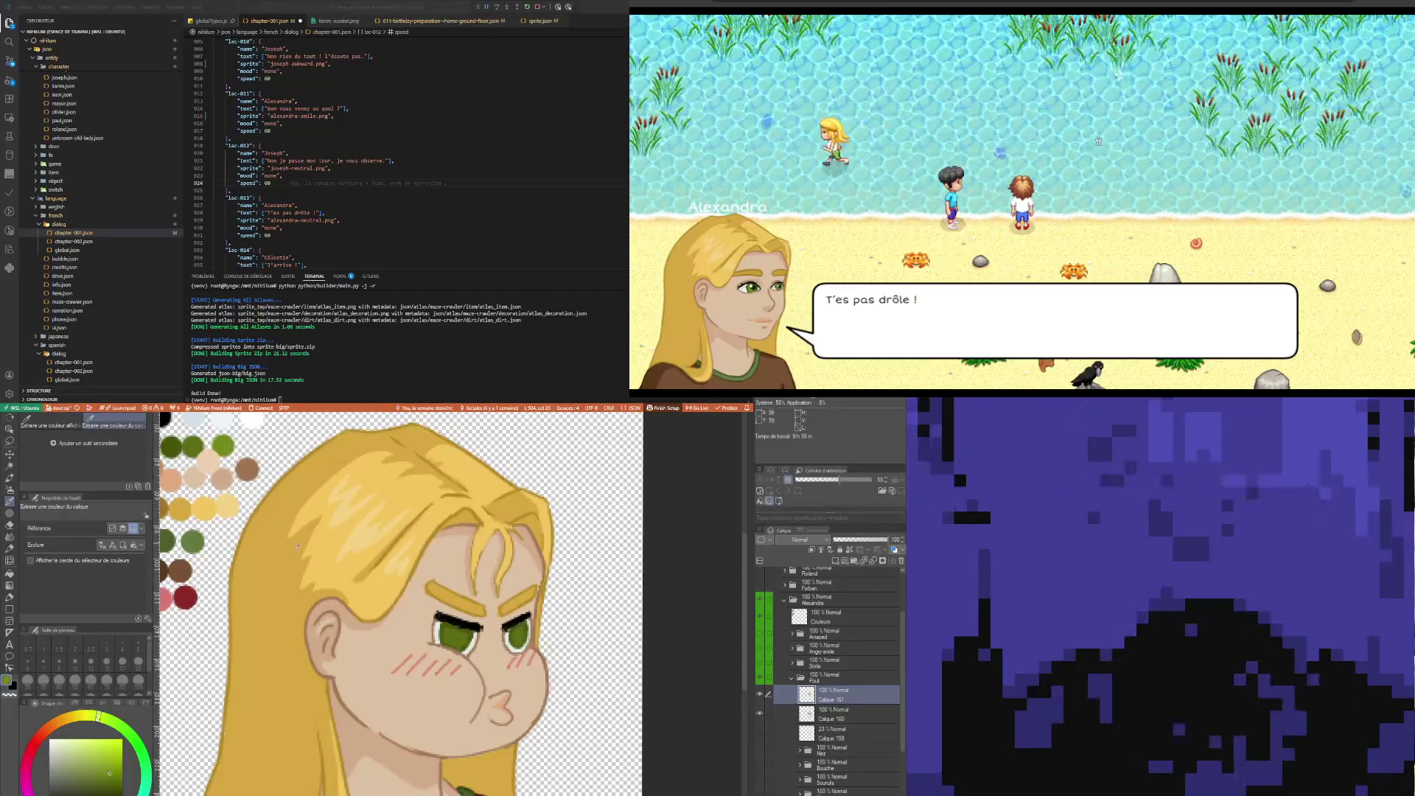
key("p")
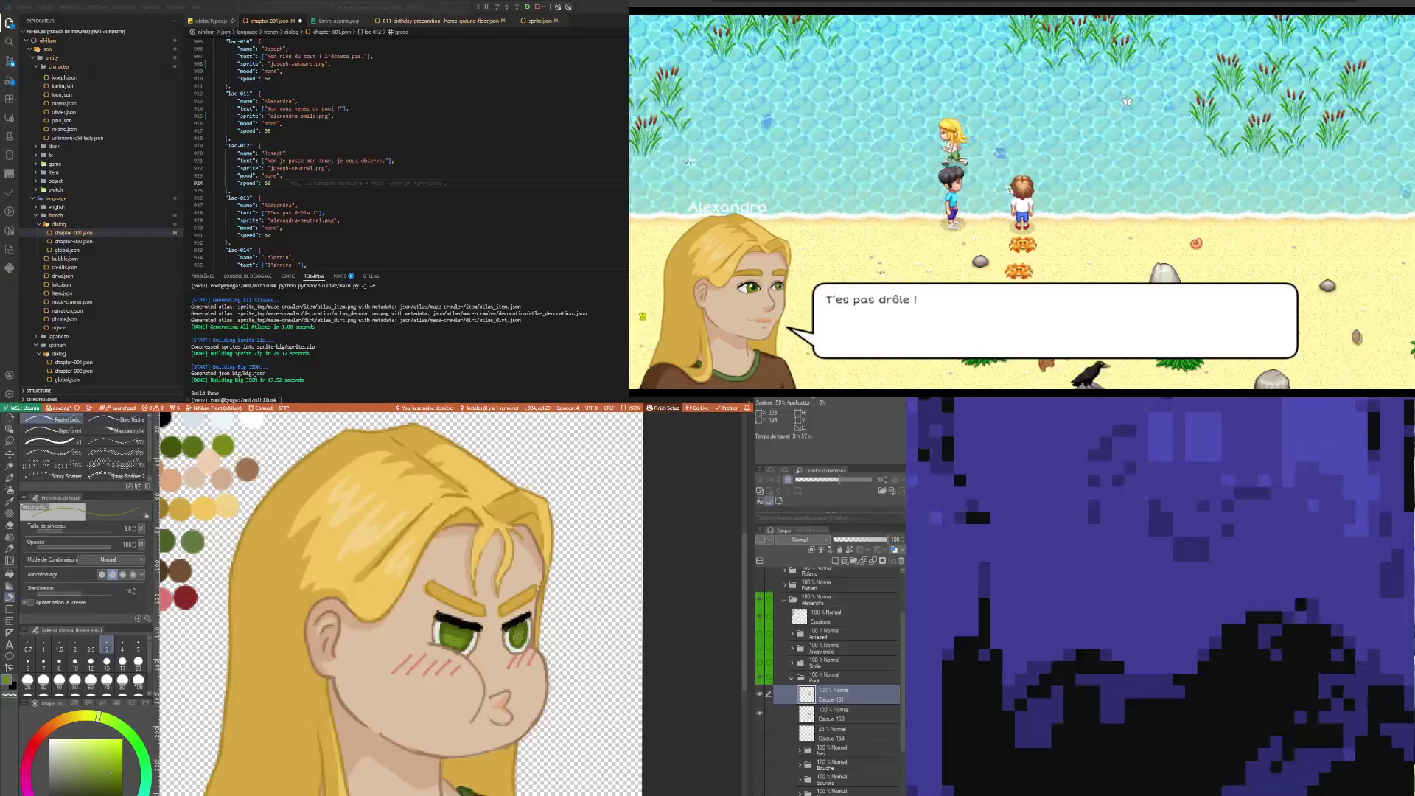
scroll(419, 651, "down", 5)
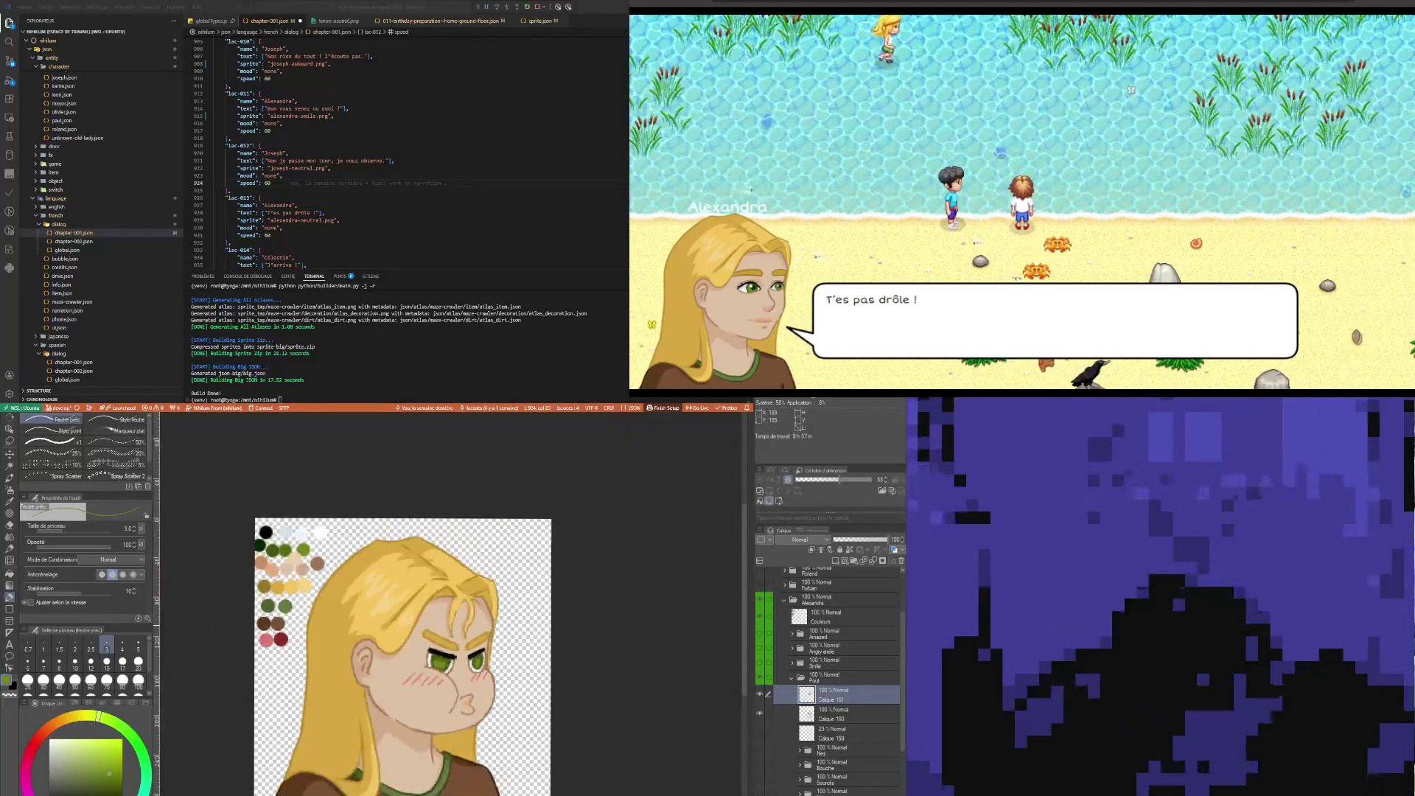
Sample the skin tone from the face and return to the Feutre préc. pen
scroll(434, 702, "up", 5)
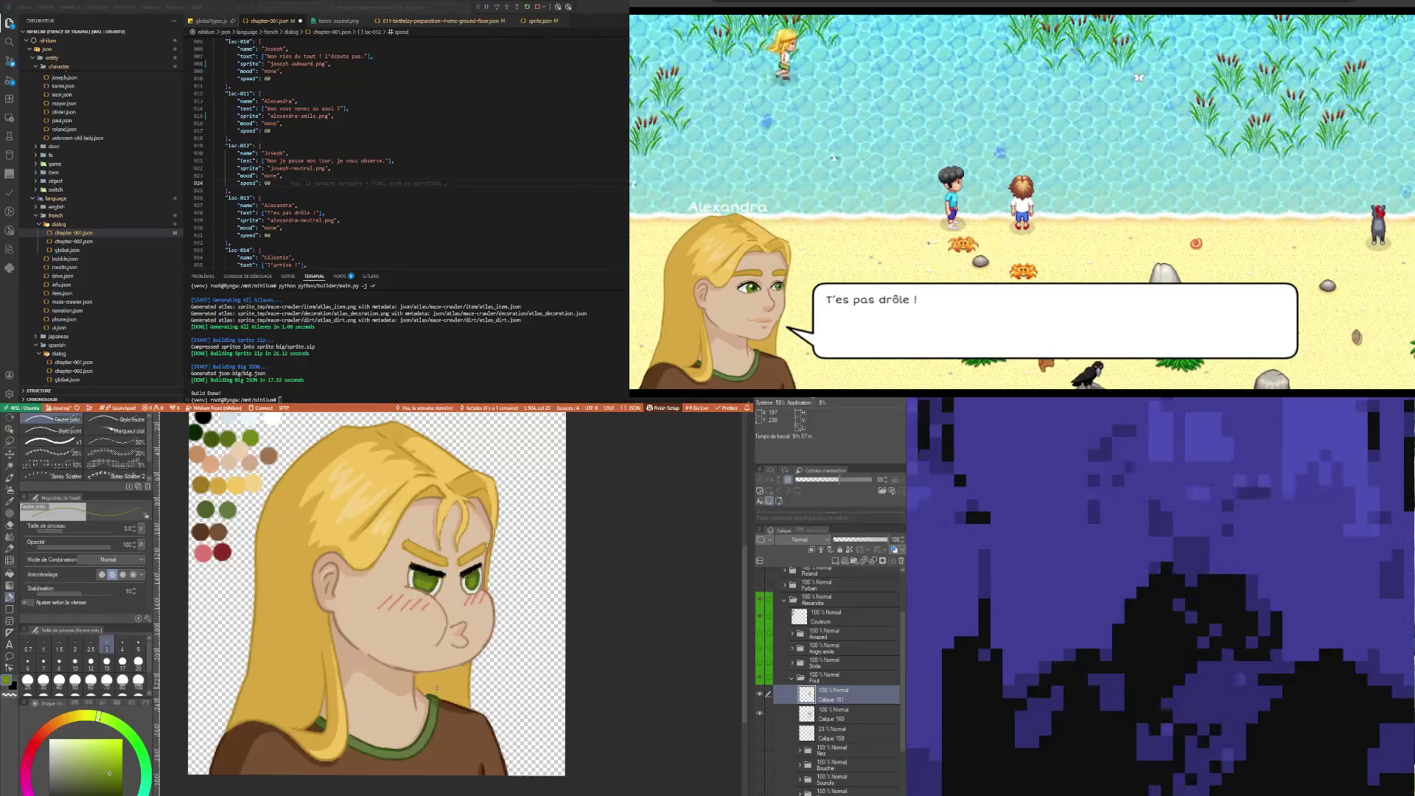
scroll(427, 575, "up", 5)
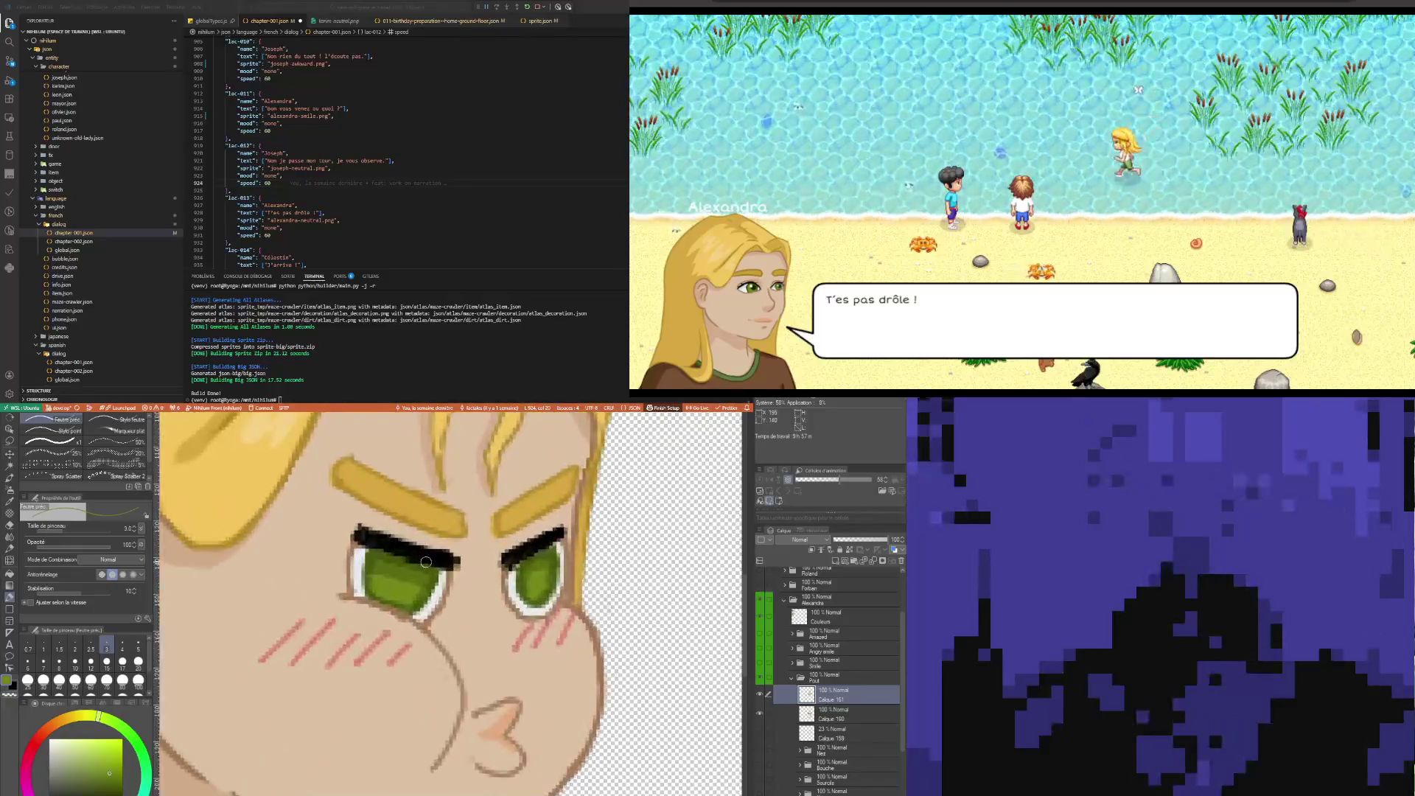
key("i")
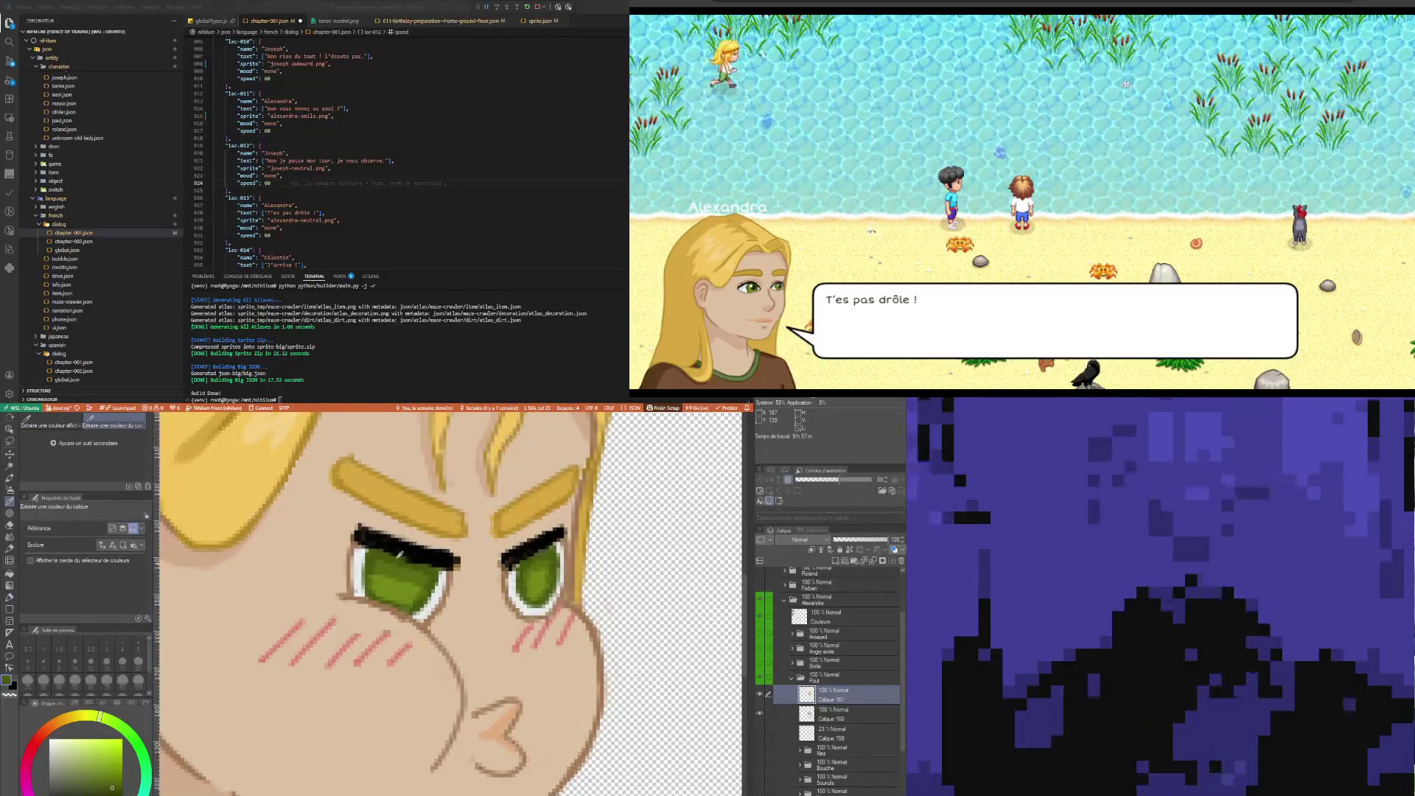
left_click(399, 554)
key("p")
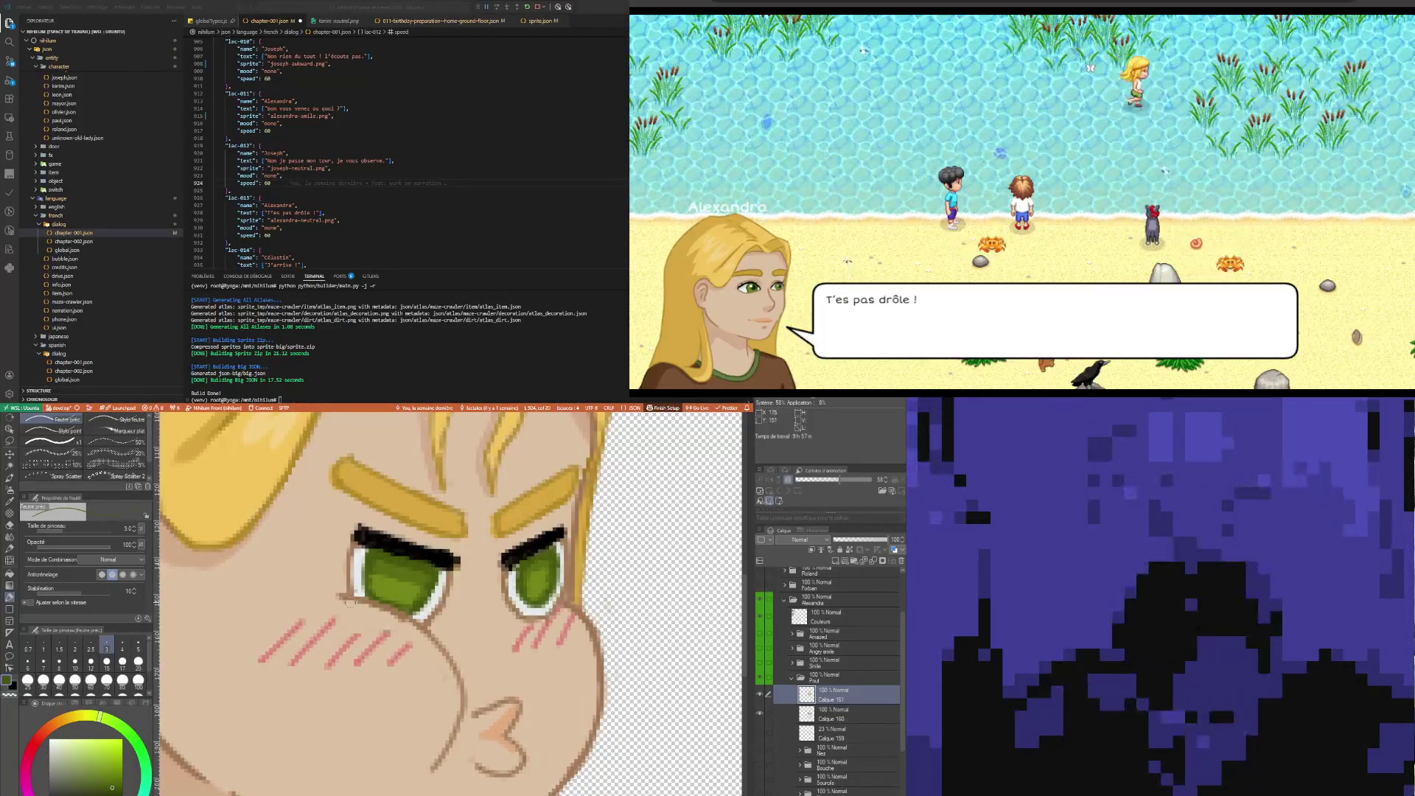
scroll(390, 623, "down", 2)
scroll(390, 628, "down", 5)
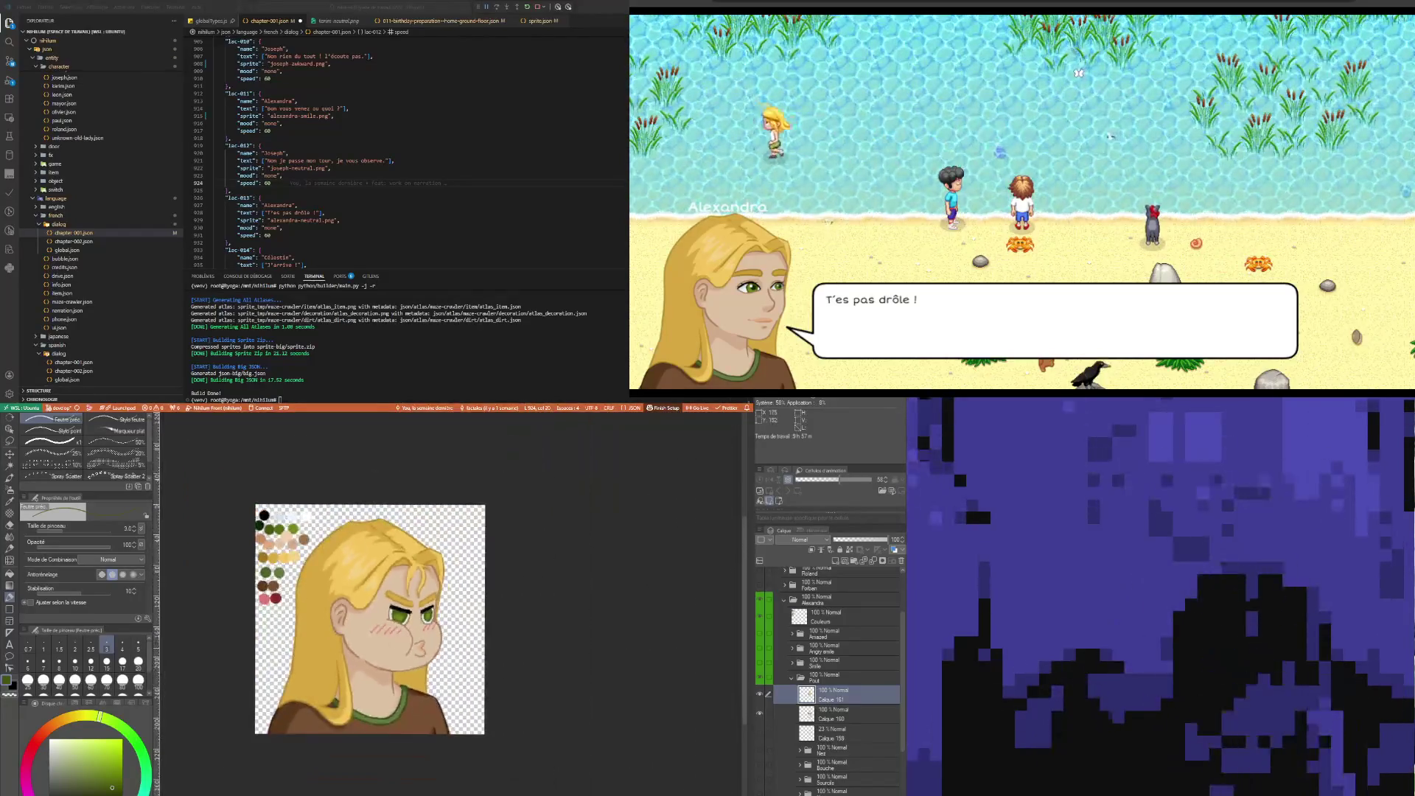
scroll(428, 604, "up", 5)
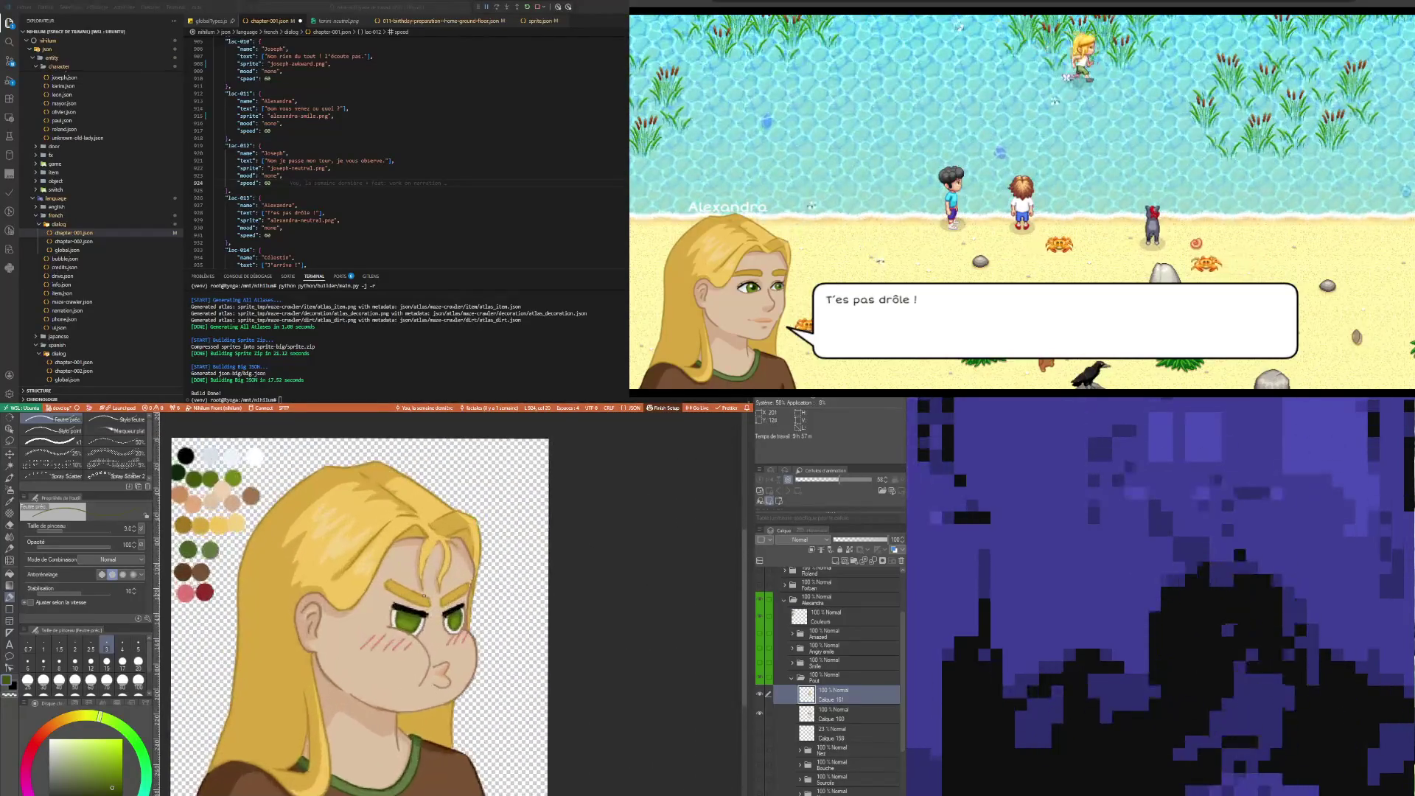
scroll(428, 604, "up", 1)
key("i")
left_click(298, 579)
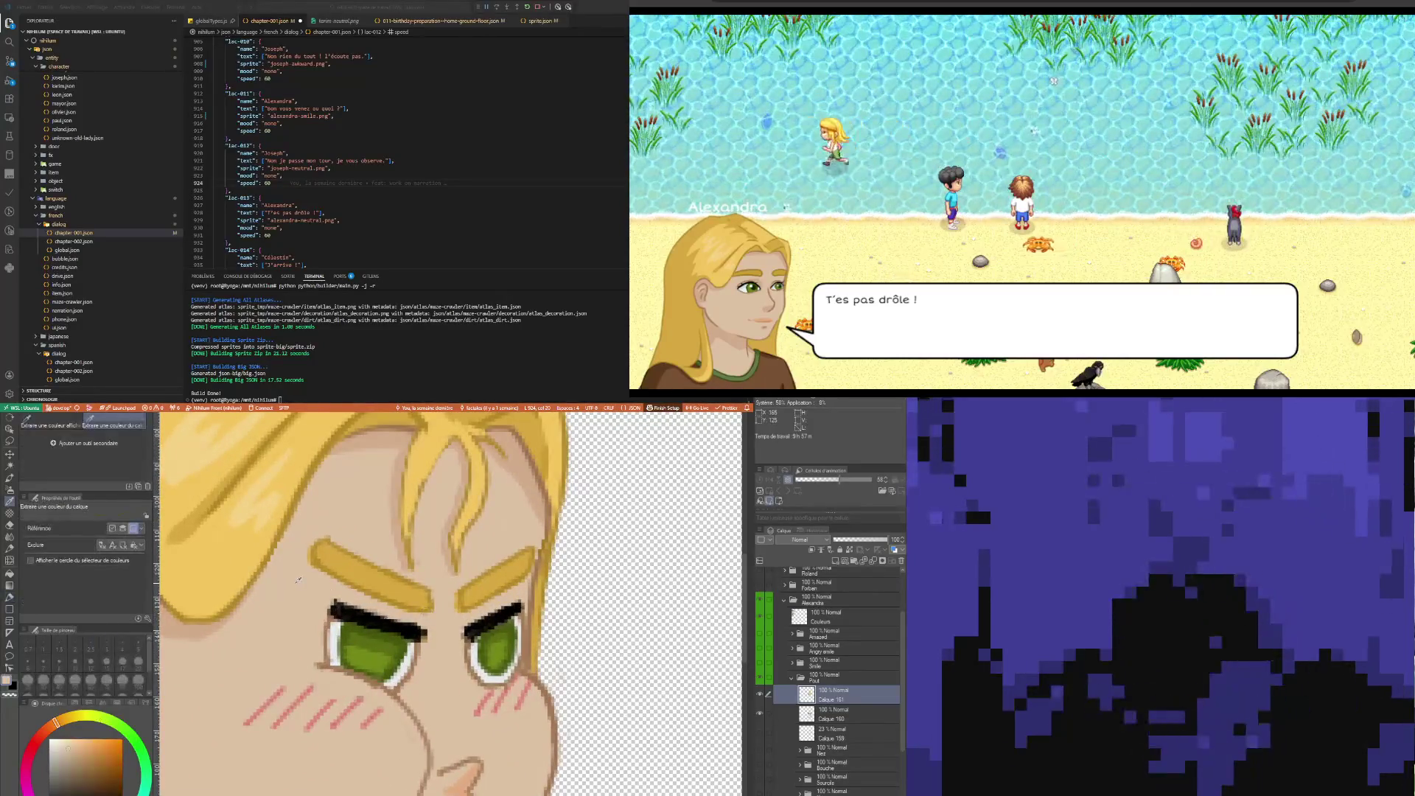
key("p")
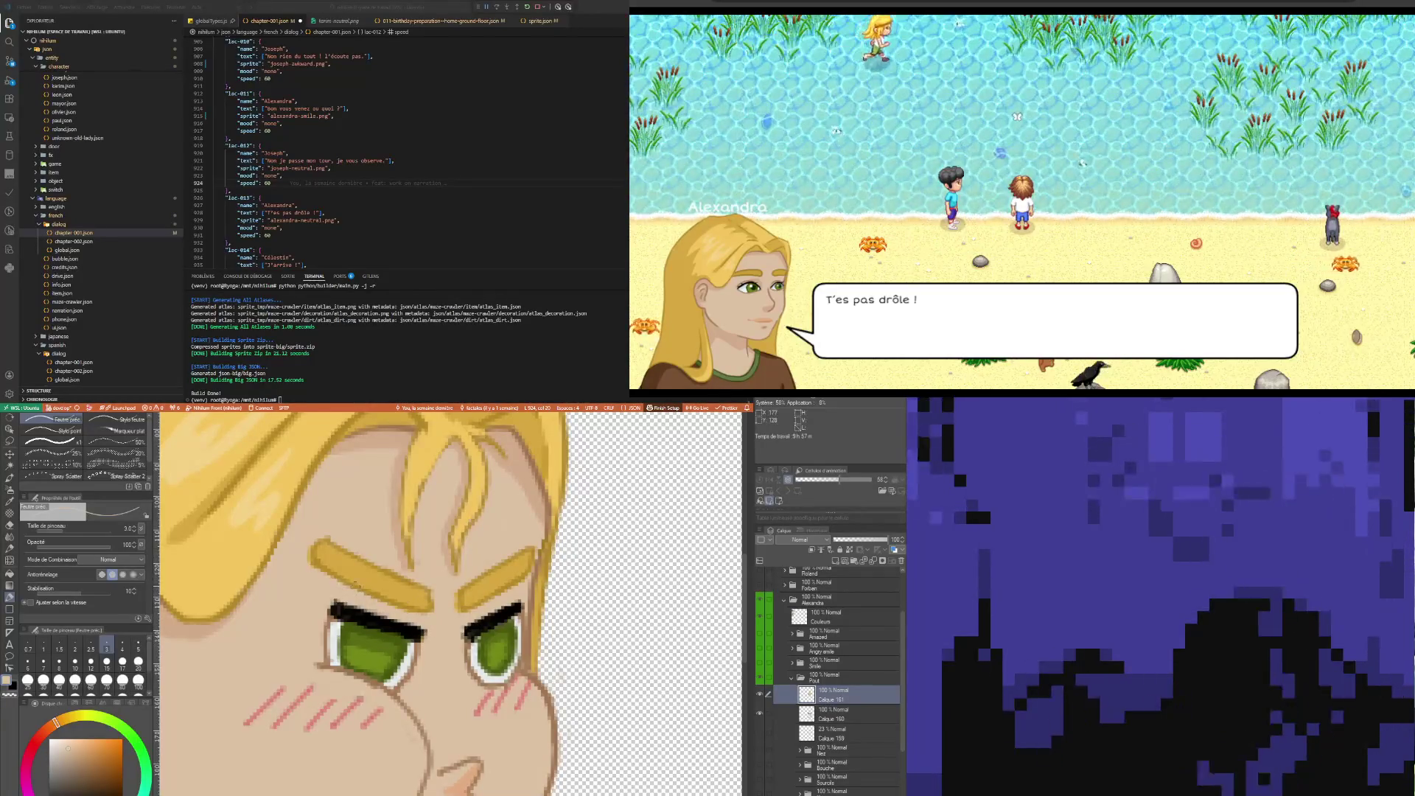
Add new layer Calque 162 above Calque 161 and sketch a short stroke on the neck
scroll(430, 505, "down", 1)
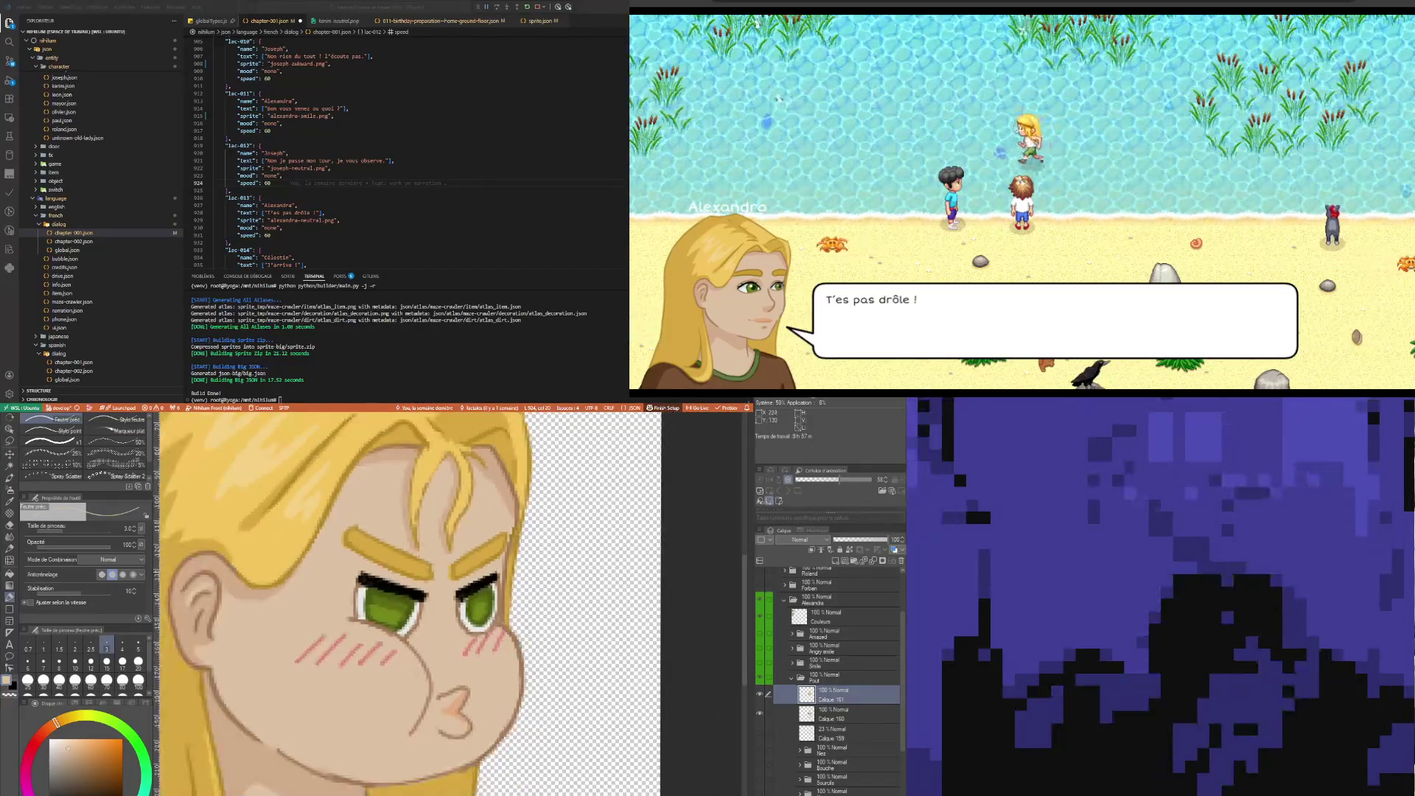
scroll(350, 688, "down", 5)
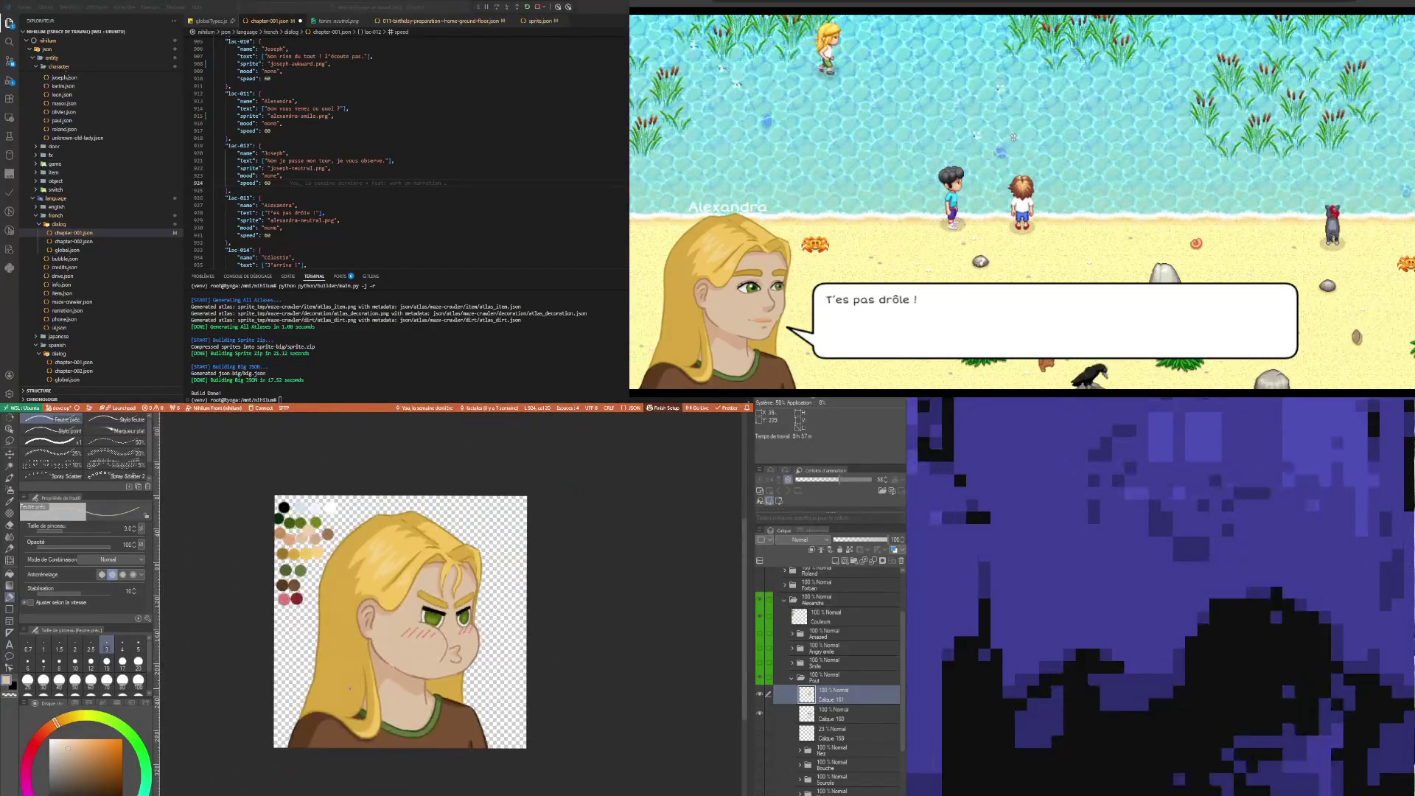
scroll(349, 689, "up", 2)
scroll(361, 693, "down", 2)
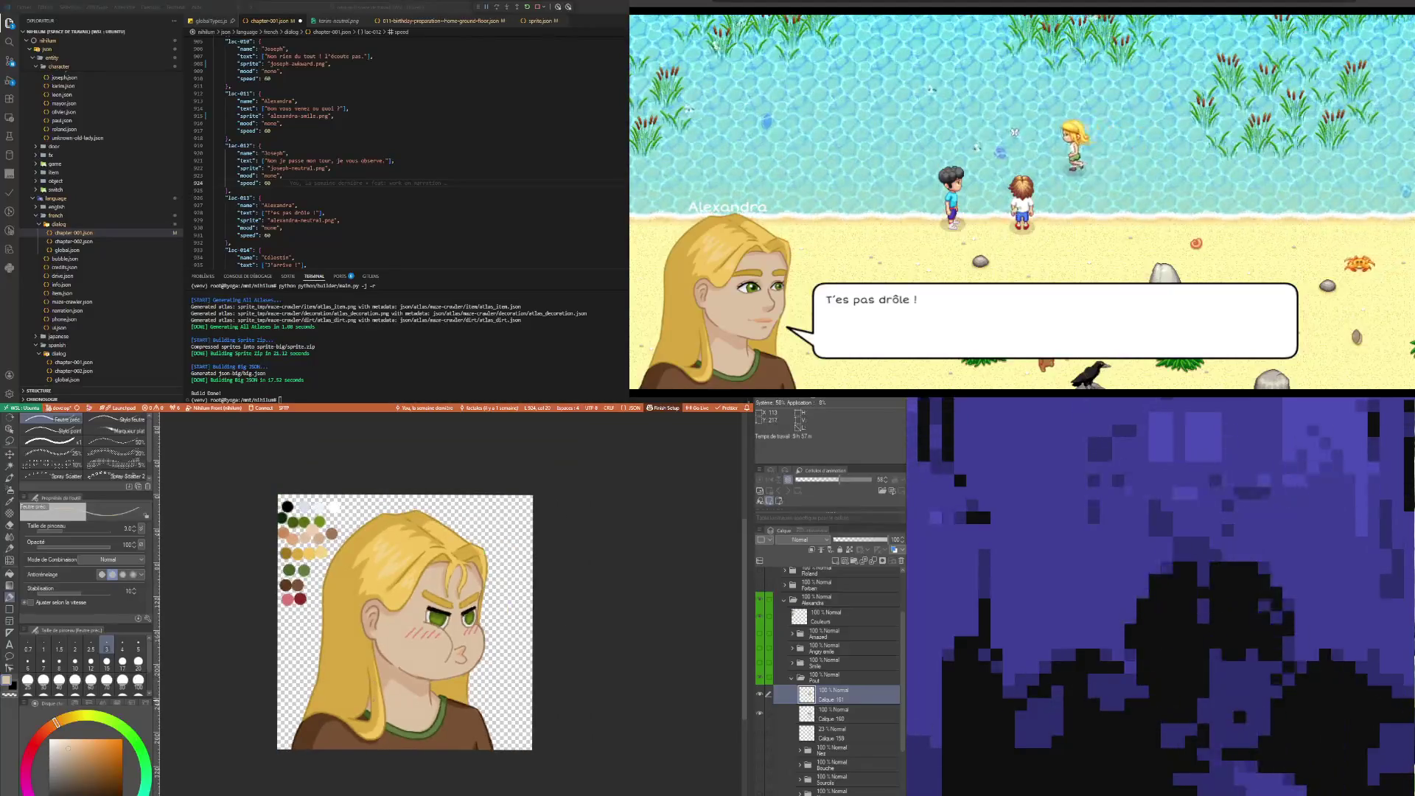
left_click(835, 561)
scroll(382, 744, "up", 2)
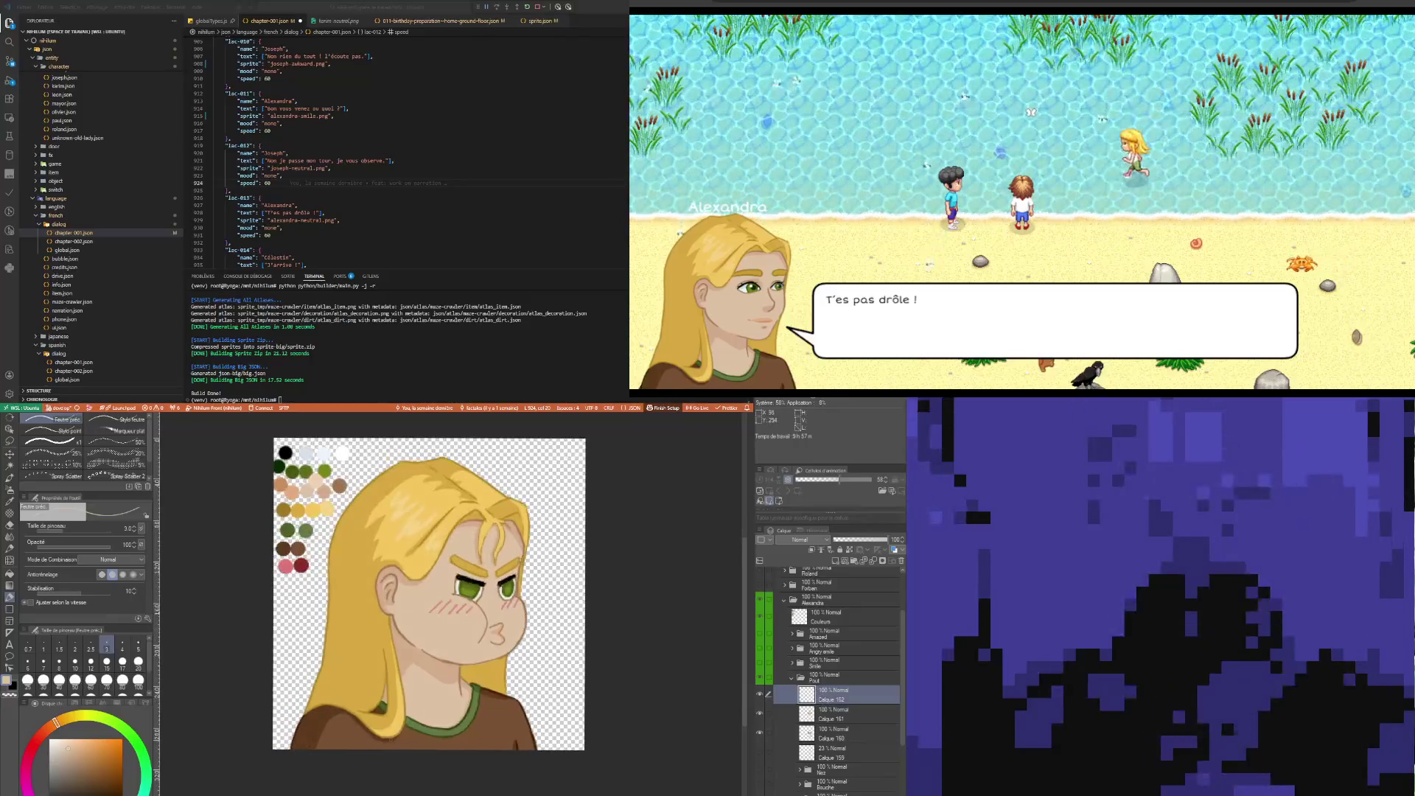
scroll(382, 744, "up", 1)
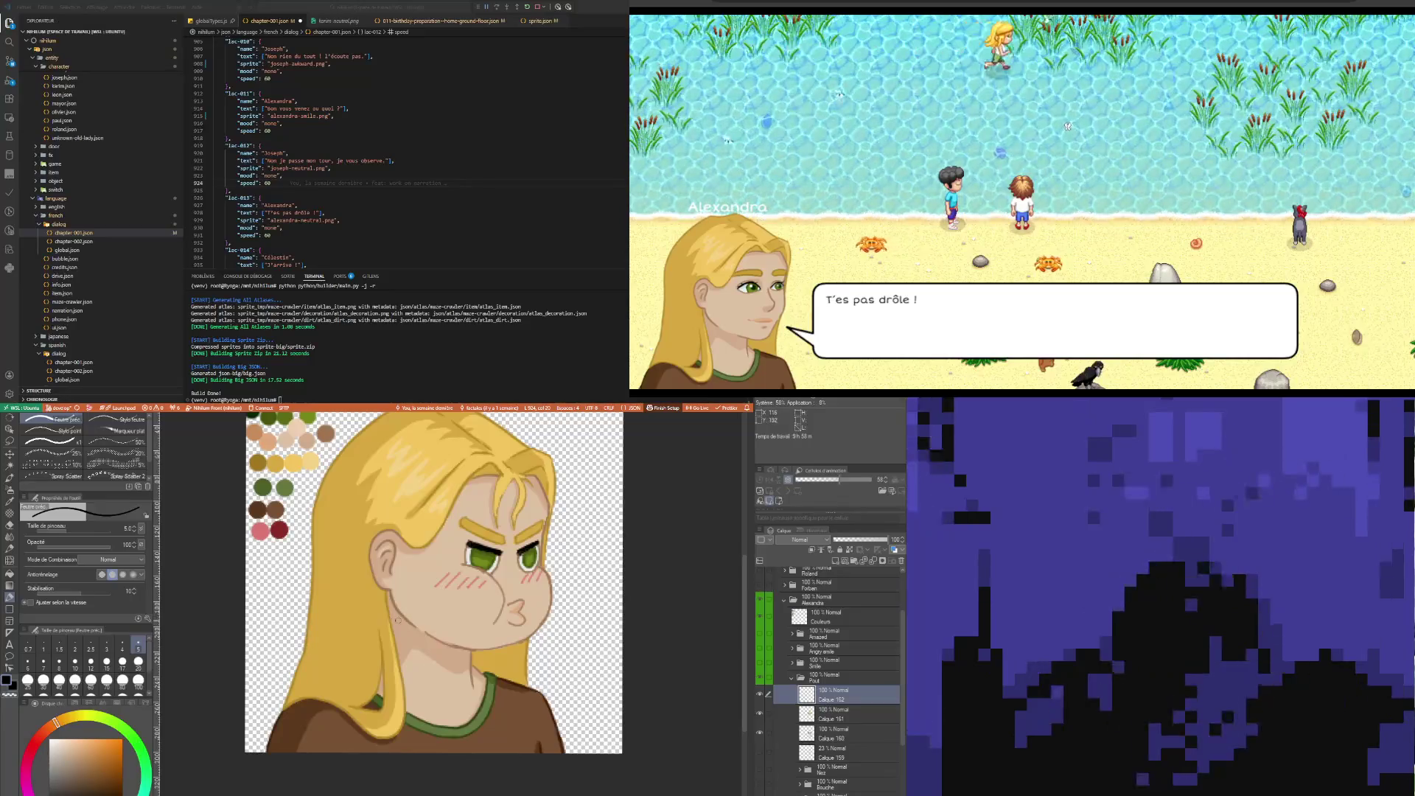
left_click_drag(419, 653, 431, 673)
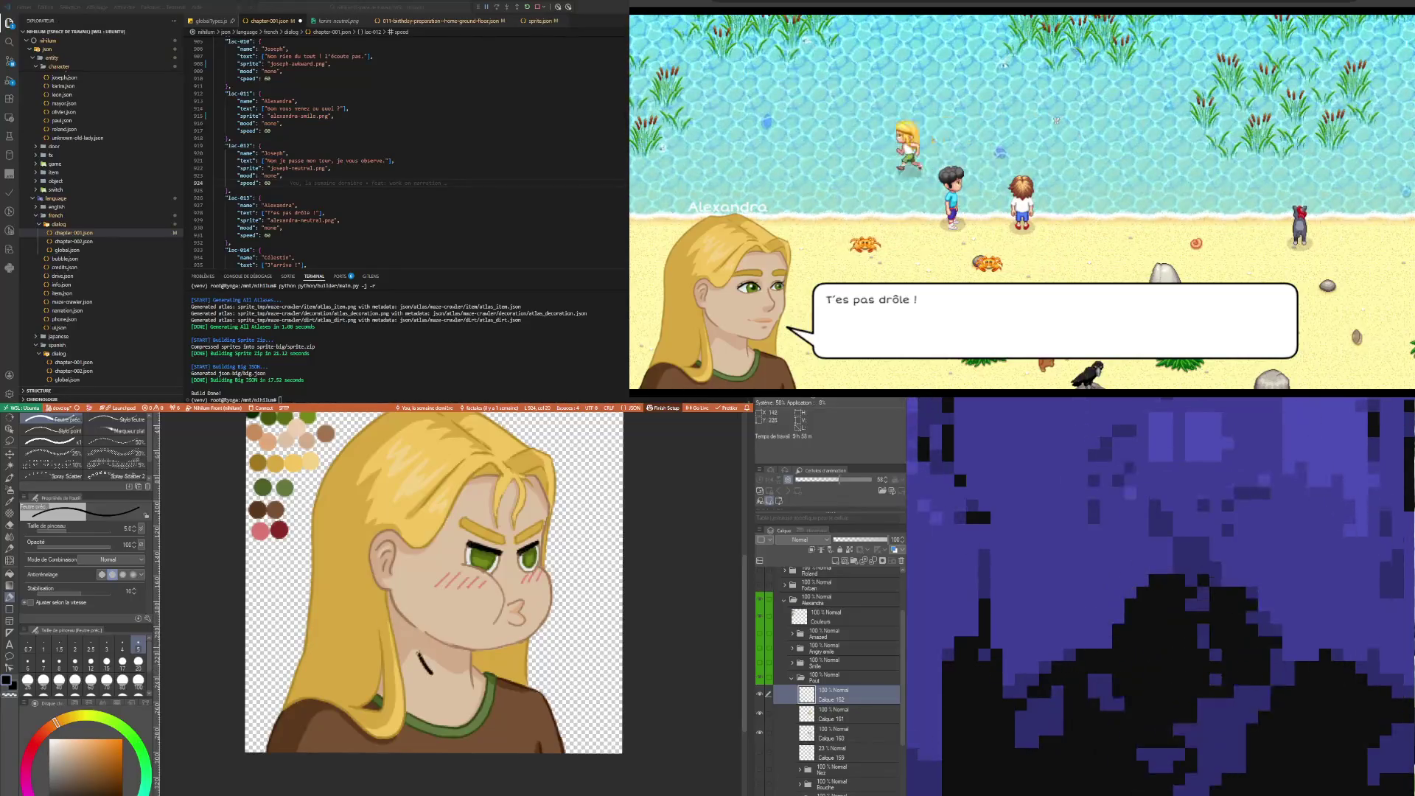
Sketch the arm lines across the chest and down both sides of the shirt
left_click_drag(346, 596, 299, 667)
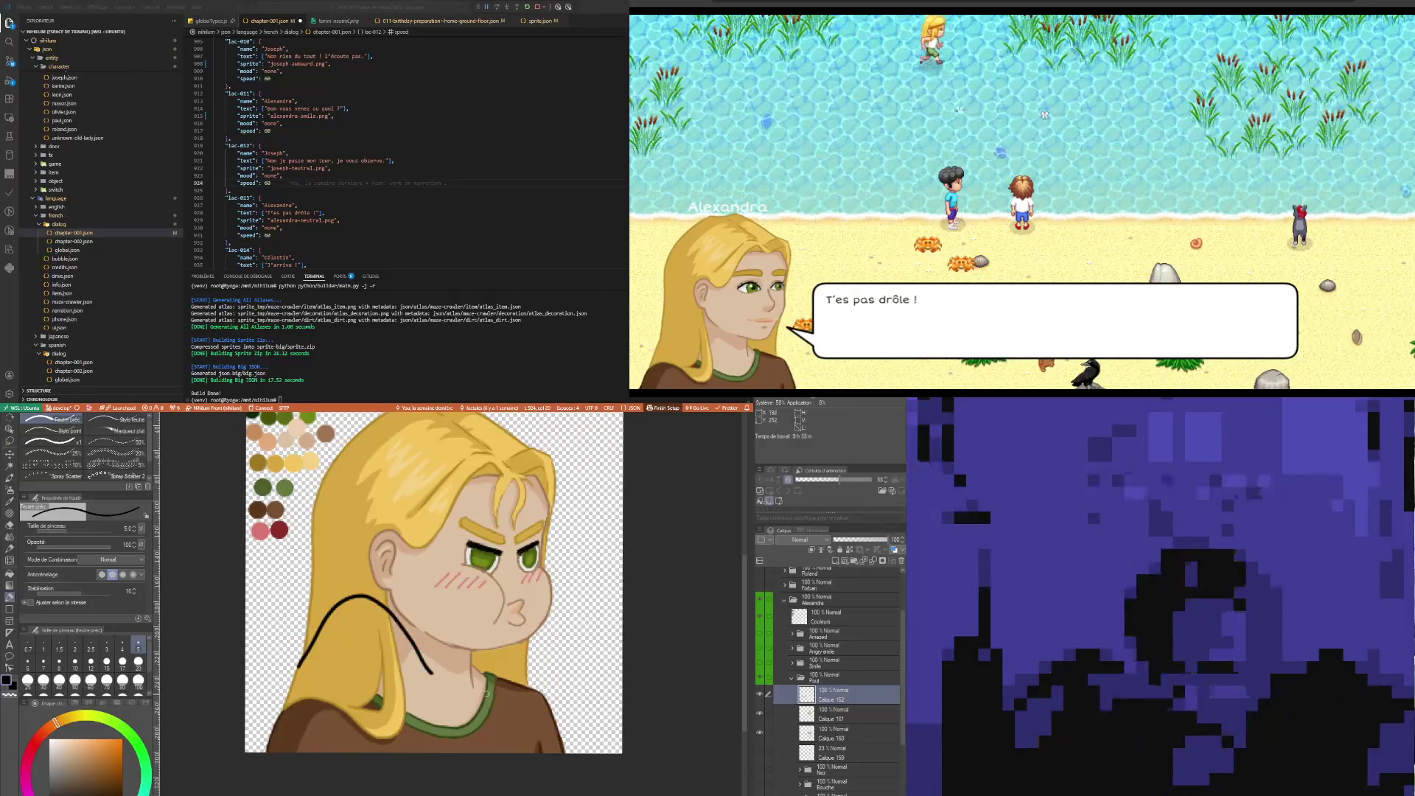
mouse_move(400, 625)
left_mouse_down()
mouse_move(455, 692)
mouse_move(501, 675)
left_mouse_up()
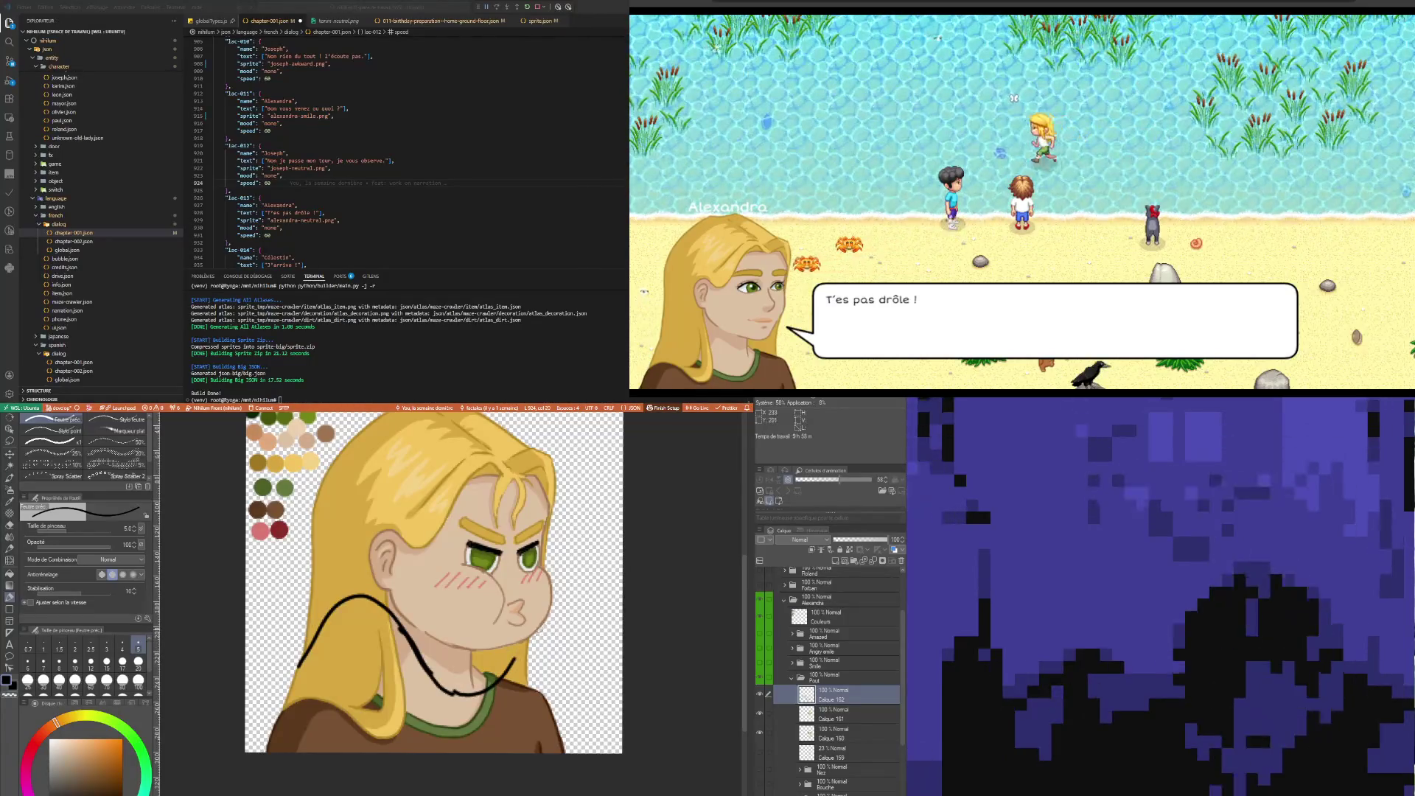
left_click_drag(579, 654, 594, 672)
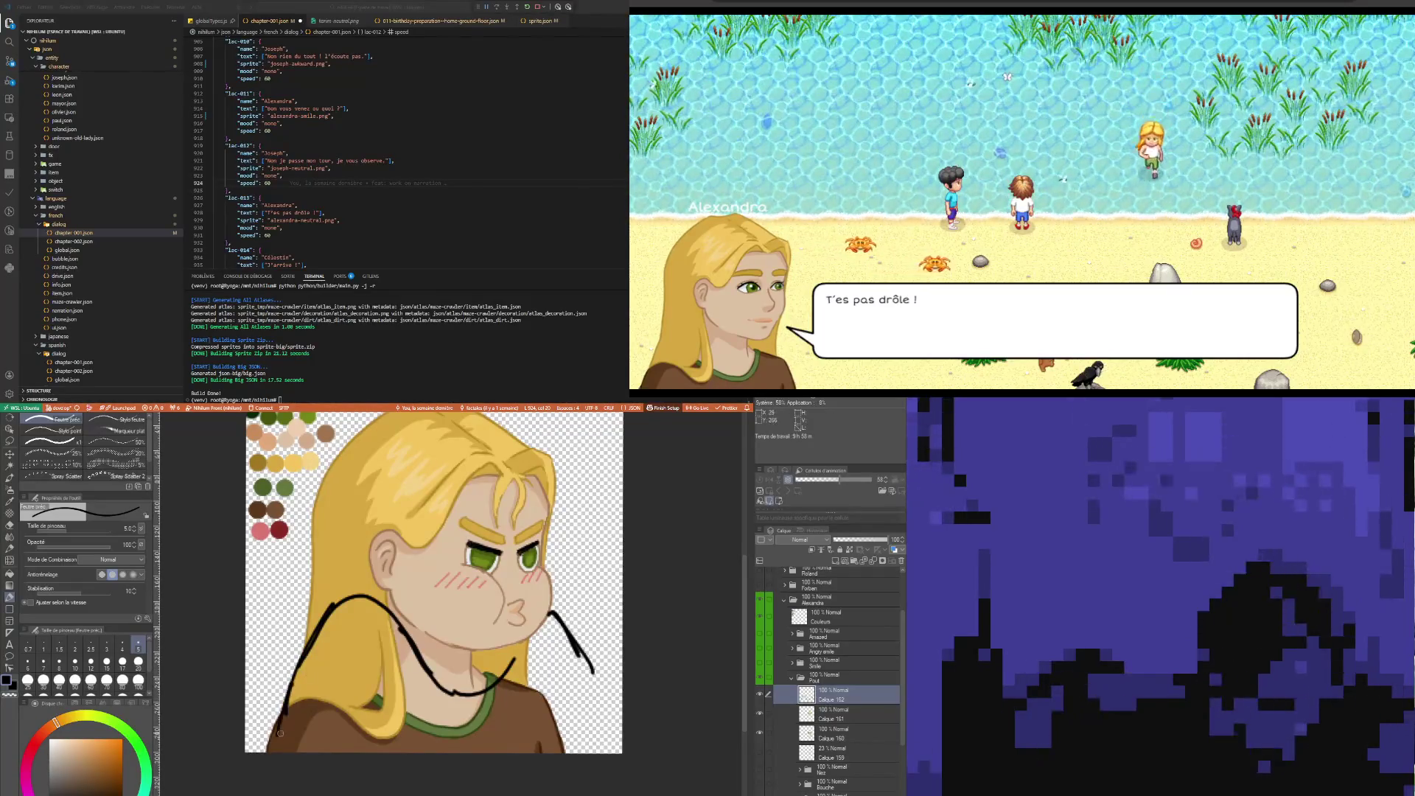
left_click_drag(283, 711, 279, 746)
left_click_drag(591, 669, 601, 699)
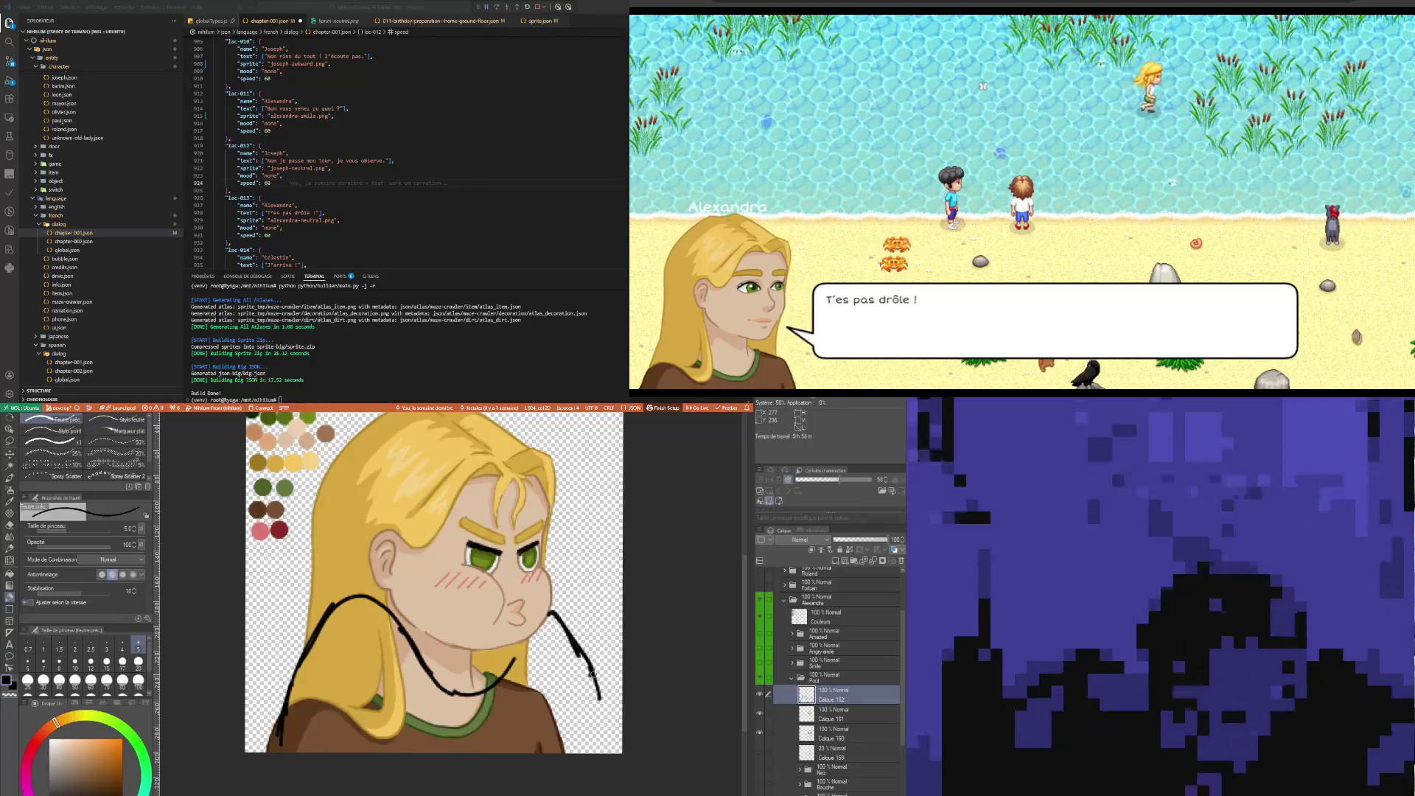
left_click_drag(598, 696, 541, 729)
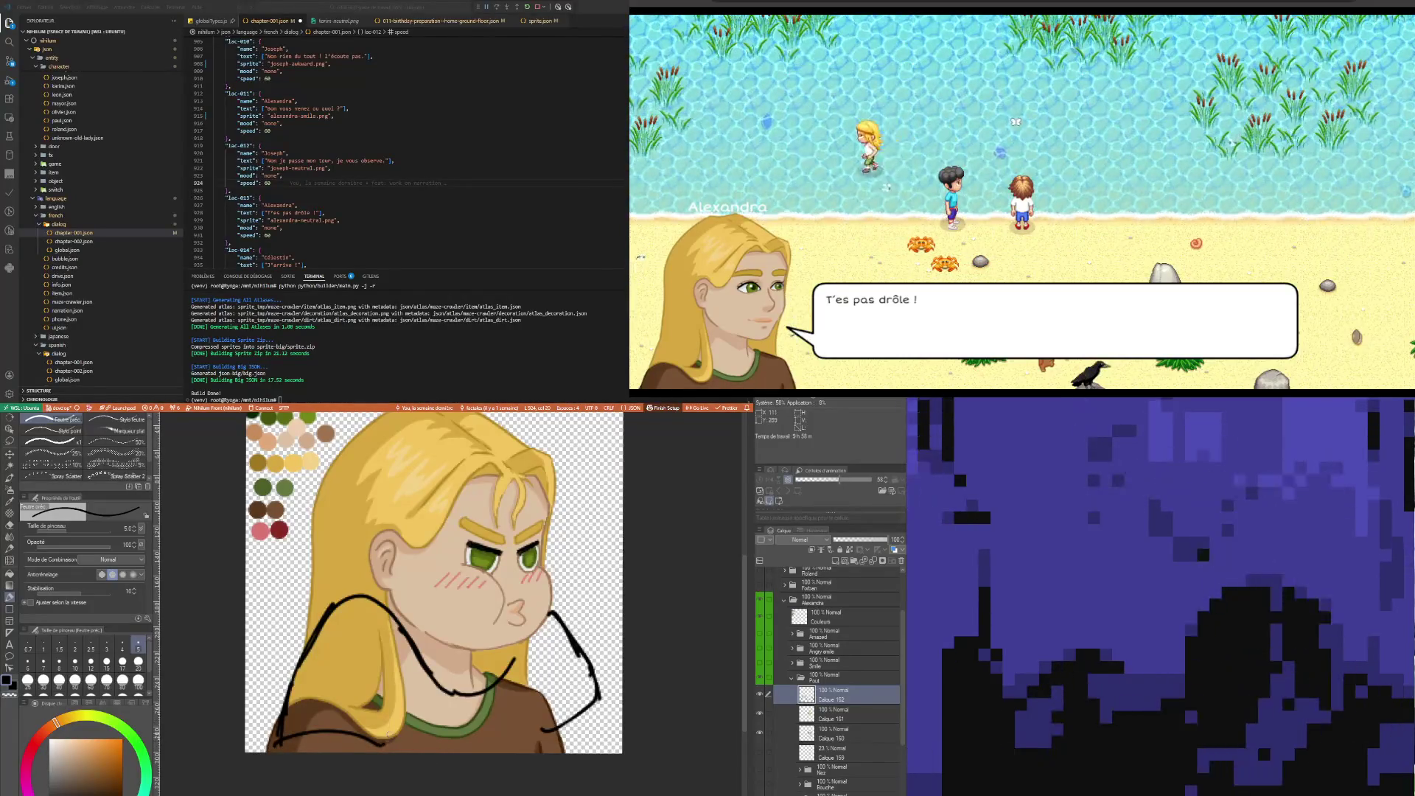
left_click_drag(387, 740, 395, 671)
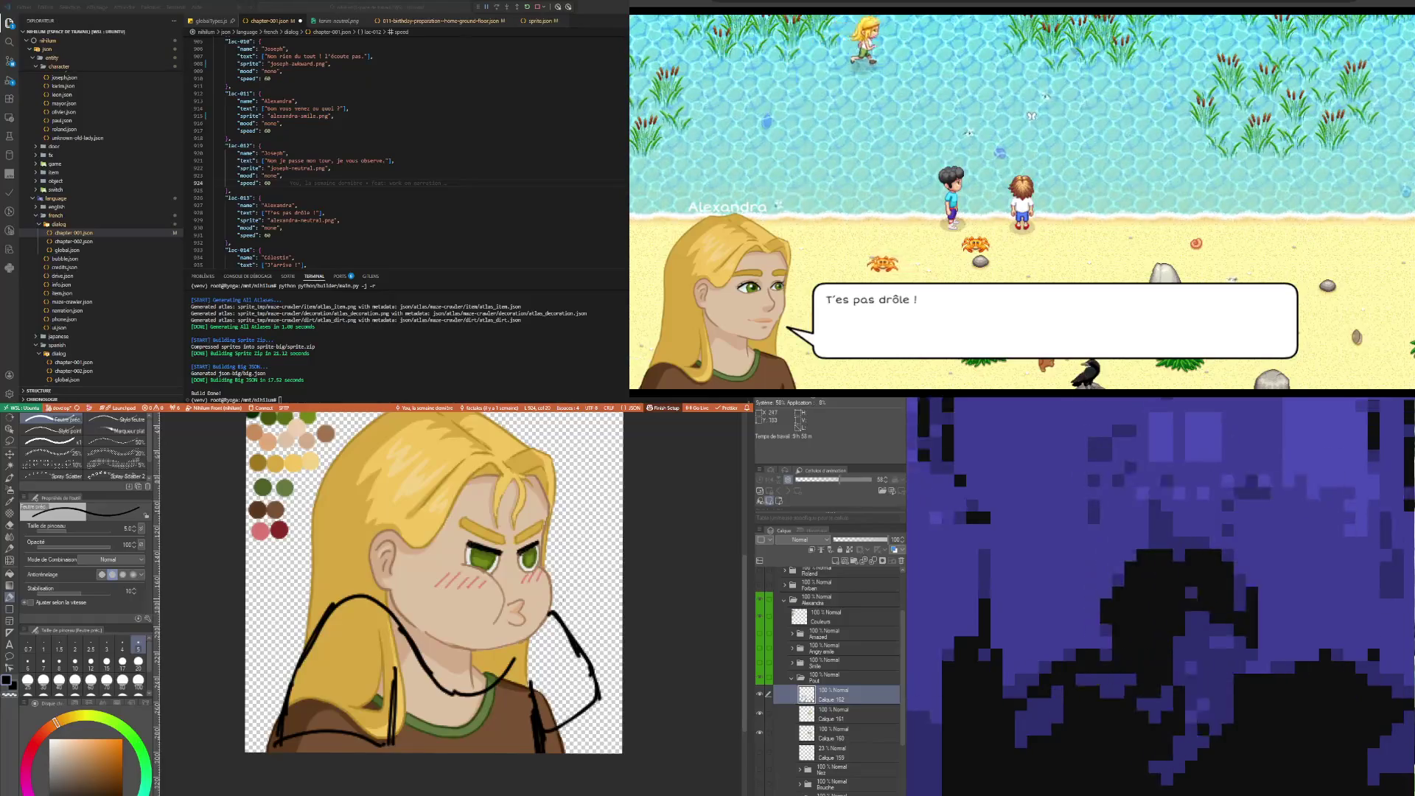
Sample the shirt brown and, at brush size 20, paint over the left shoulder and hair strand
key("i")
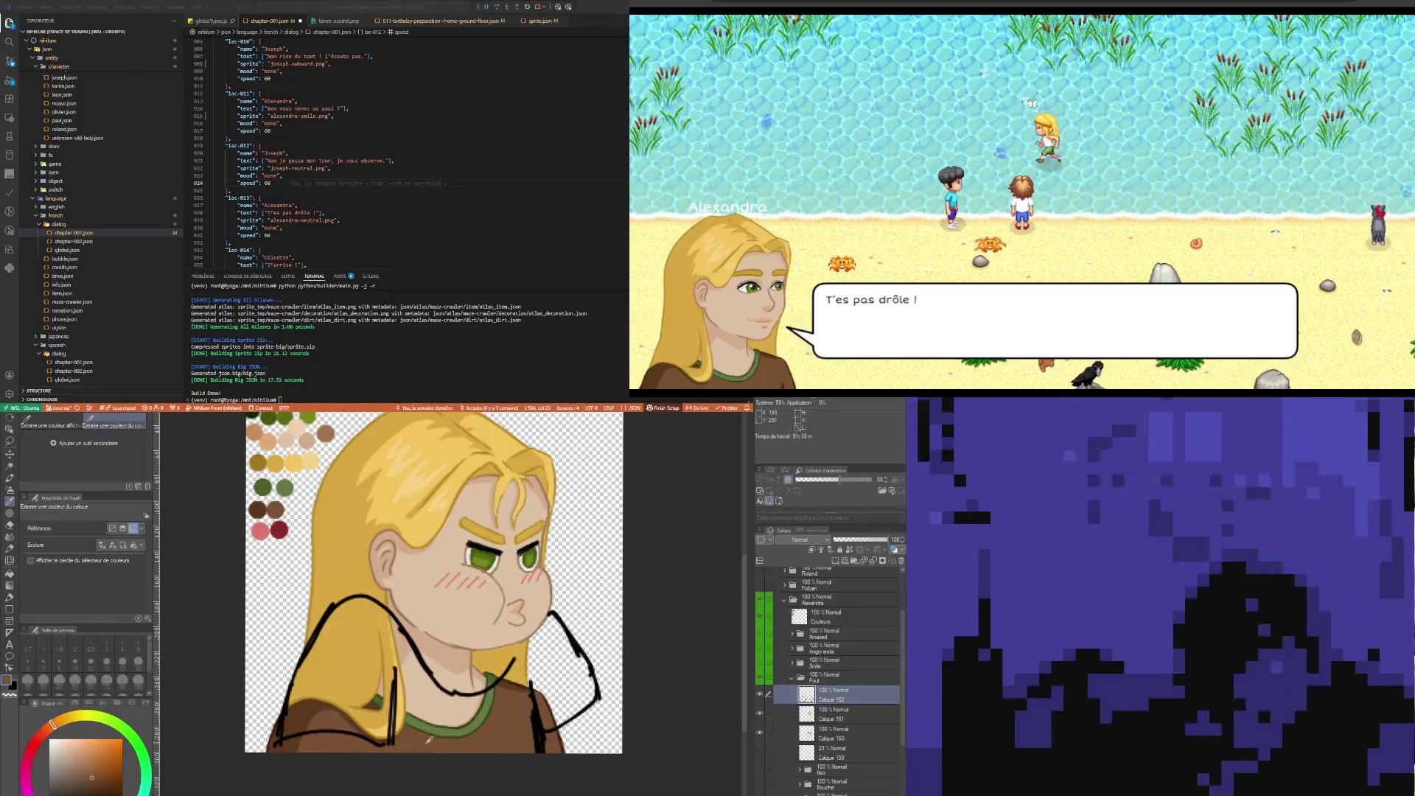
left_click(346, 665)
key("p")
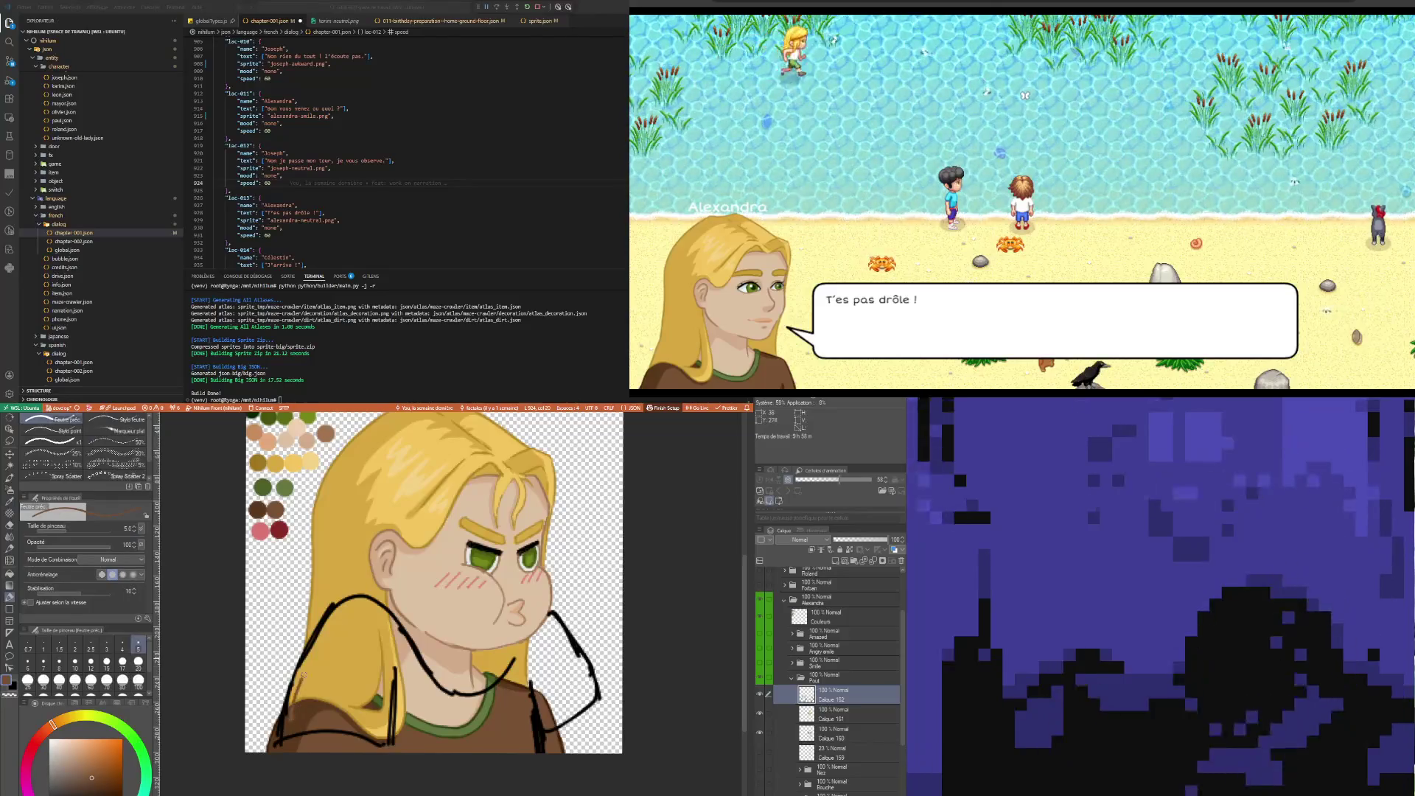
left_click_drag(291, 703, 313, 653)
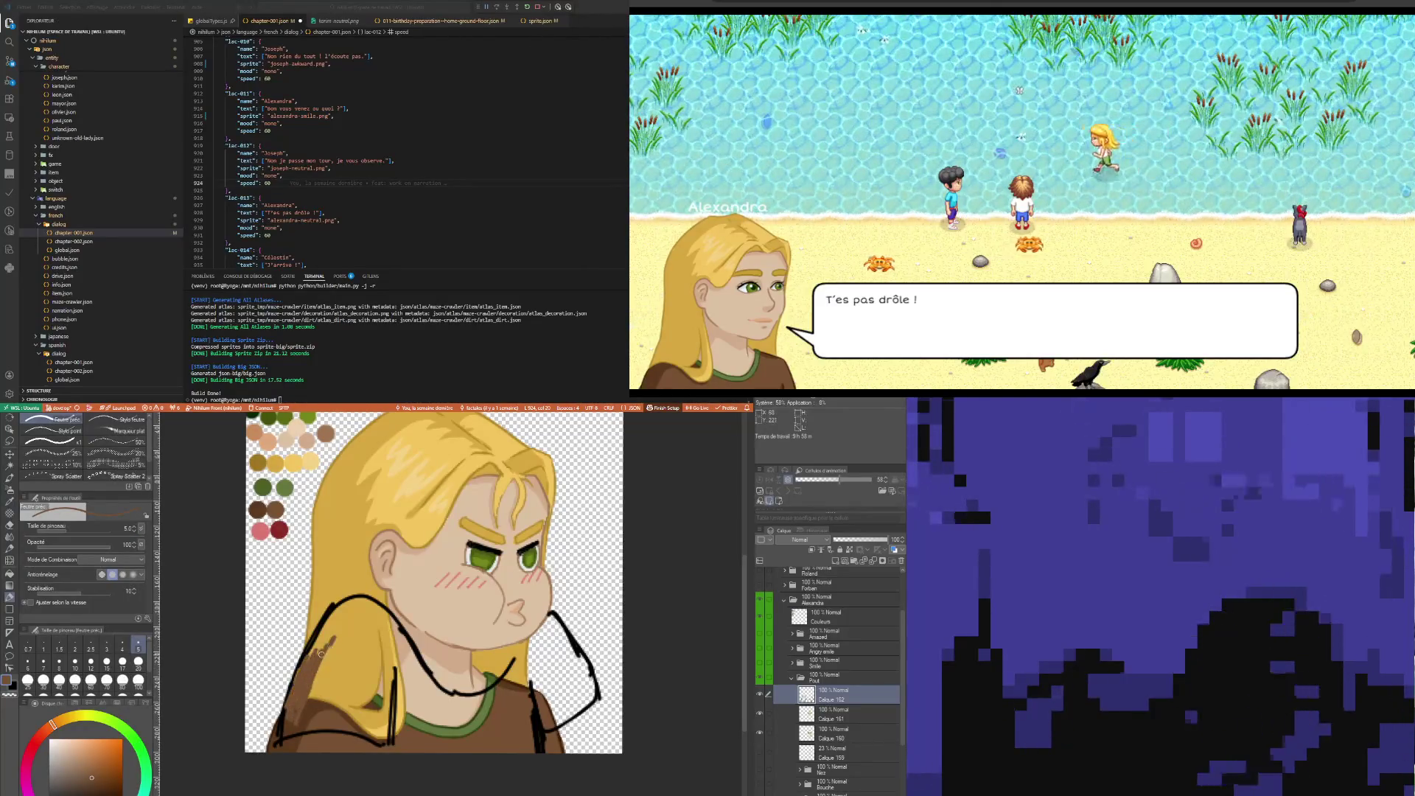
left_click(138, 661)
mouse_move(317, 704)
left_mouse_down()
mouse_move(341, 654)
mouse_move(298, 703)
mouse_move(353, 612)
mouse_move(354, 704)
mouse_move(376, 648)
mouse_move(384, 691)
mouse_move(368, 726)
mouse_move(295, 725)
mouse_move(327, 697)
mouse_move(359, 628)
mouse_move(343, 619)
mouse_move(383, 648)
mouse_move(390, 633)
mouse_move(406, 661)
mouse_move(420, 687)
mouse_move(402, 726)
mouse_move(407, 682)
left_mouse_up()
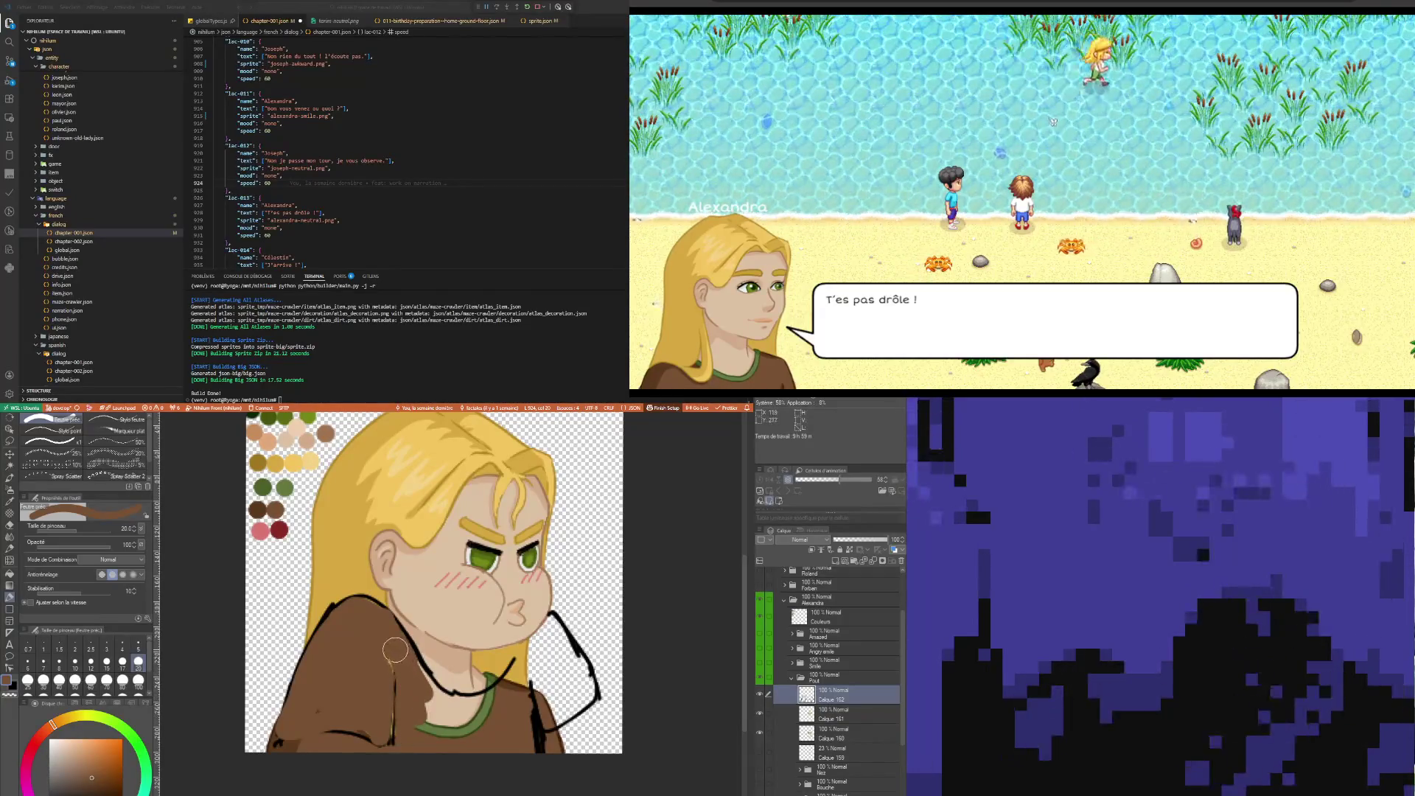
Finish the brown fill over the collar strand and shade the left shoulder darker brown
mouse_move(419, 734)
left_mouse_down()
mouse_move(420, 676)
mouse_move(457, 721)
mouse_move(446, 708)
mouse_move(505, 697)
mouse_move(499, 708)
mouse_move(551, 628)
mouse_move(586, 689)
mouse_move(569, 707)
mouse_move(549, 704)
mouse_move(566, 656)
left_mouse_up()
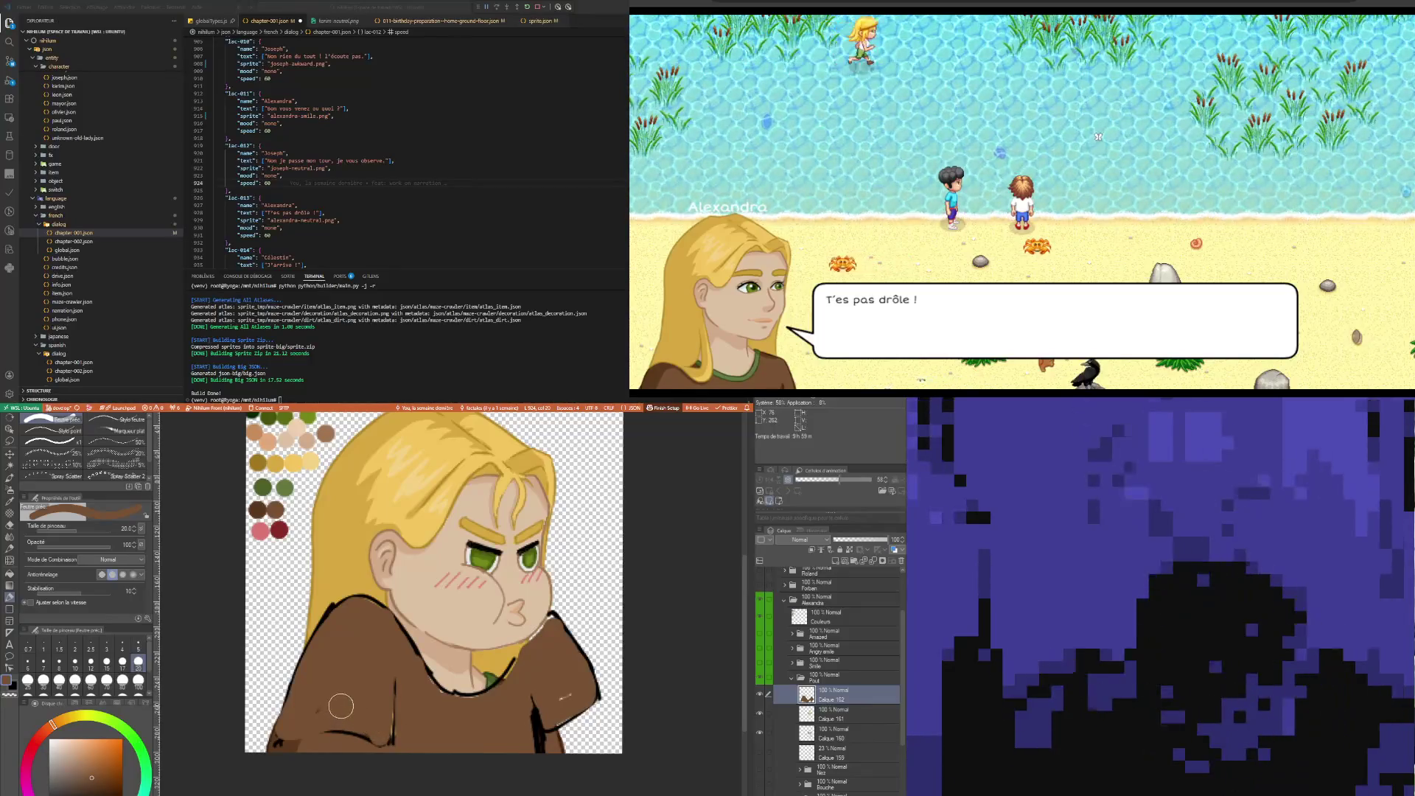
key("i")
left_click(297, 745)
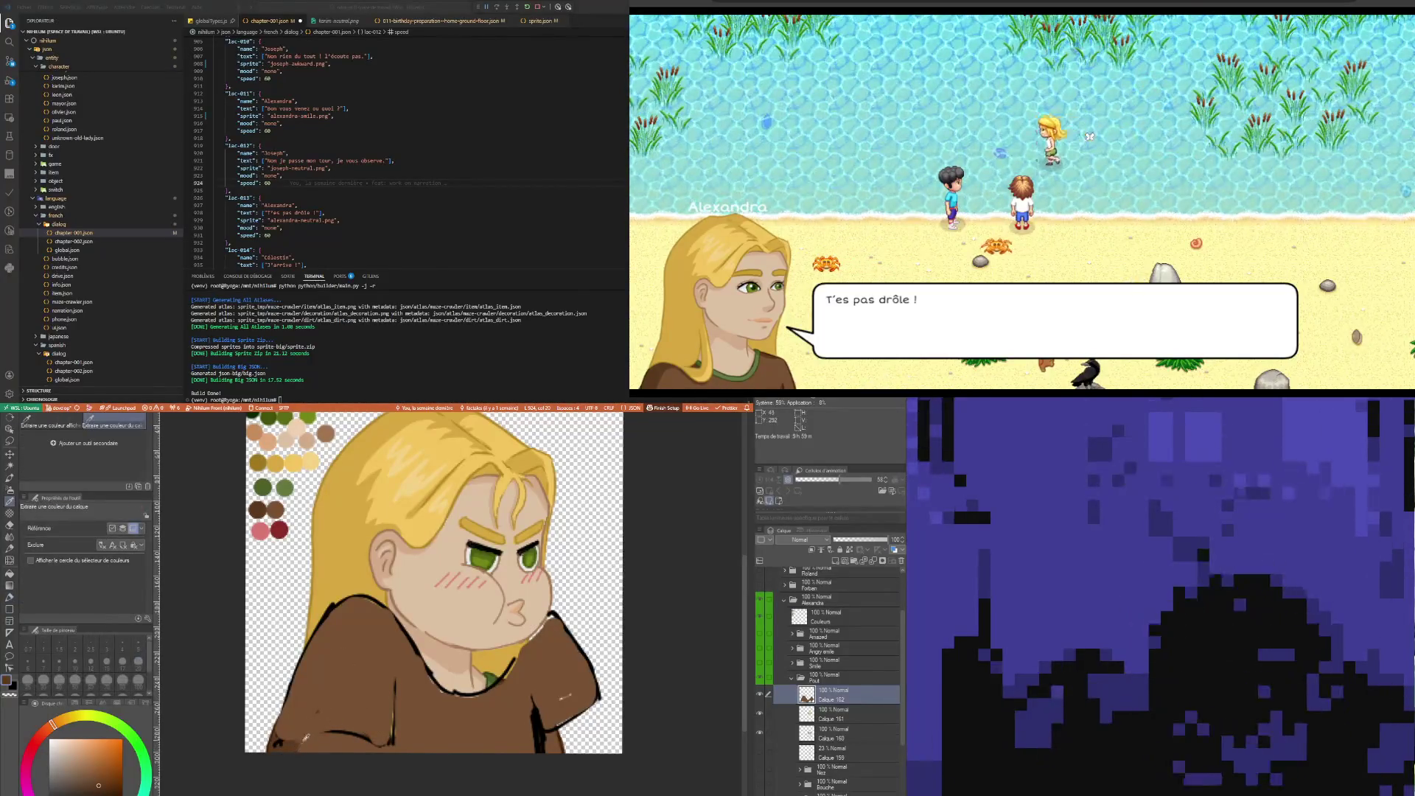
key("b")
mouse_move(288, 735)
left_mouse_down()
mouse_move(336, 620)
mouse_move(354, 612)
left_mouse_up()
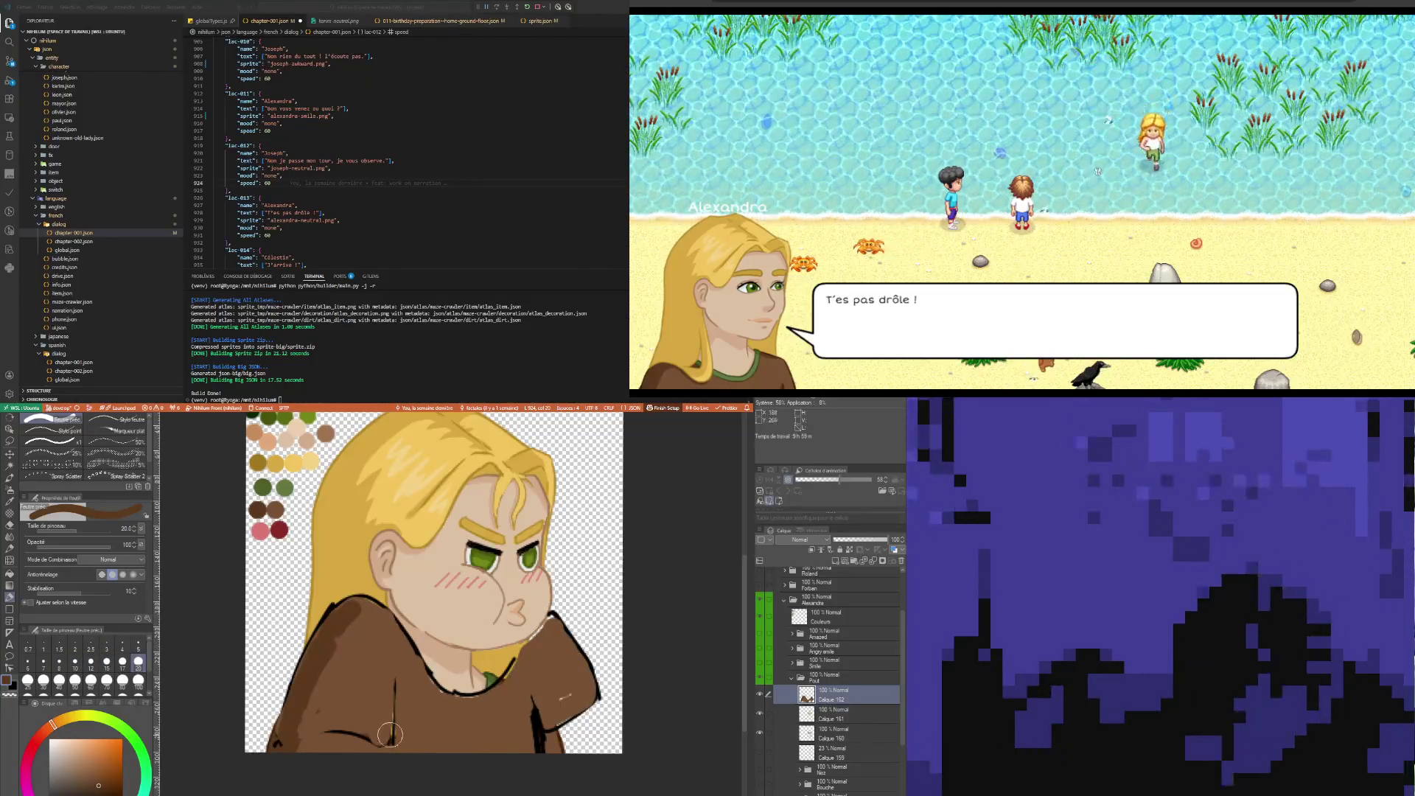
At brush size 10, add darker fold and side shading strokes to the sweater
left_click(74, 662)
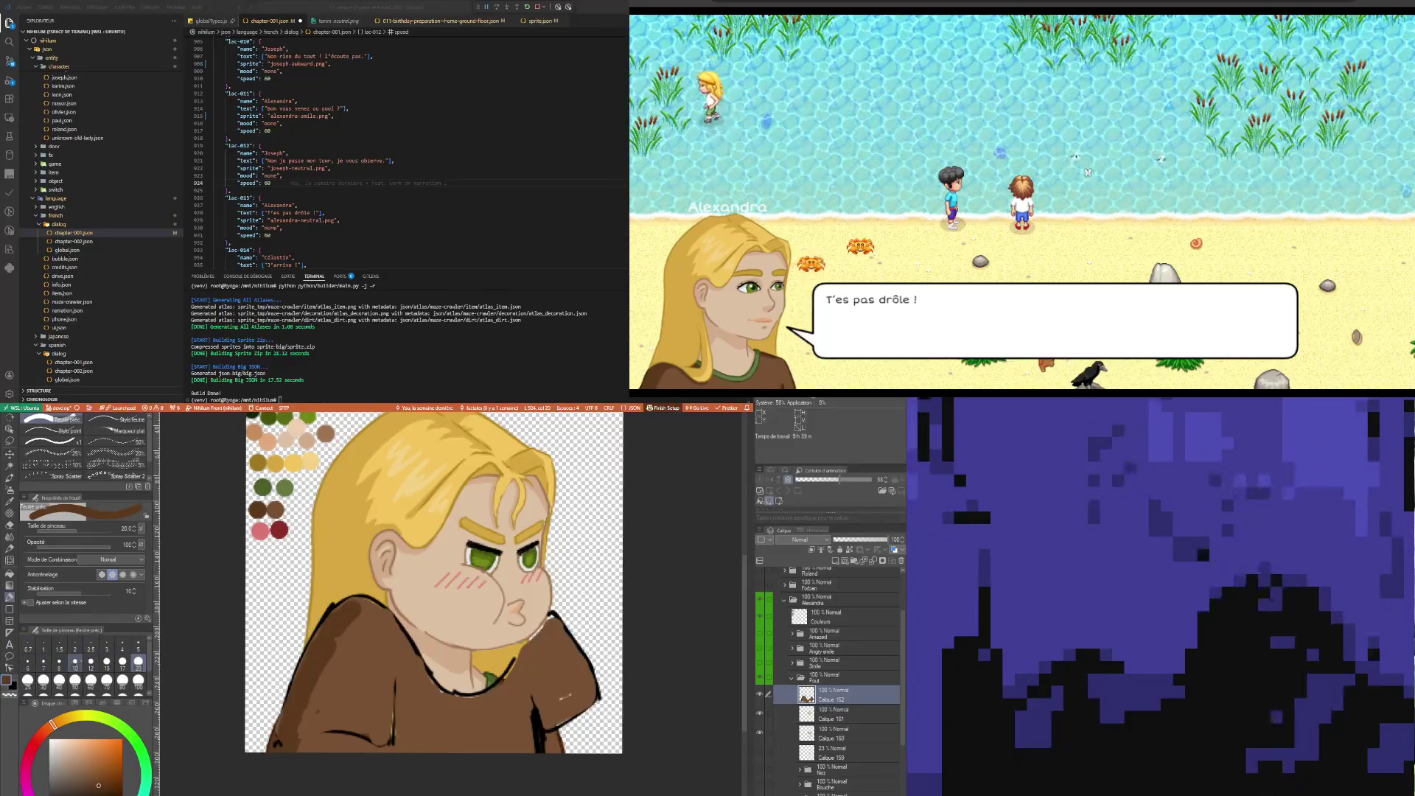
mouse_move(348, 608)
left_mouse_down()
mouse_move(369, 608)
mouse_move(339, 637)
left_mouse_up()
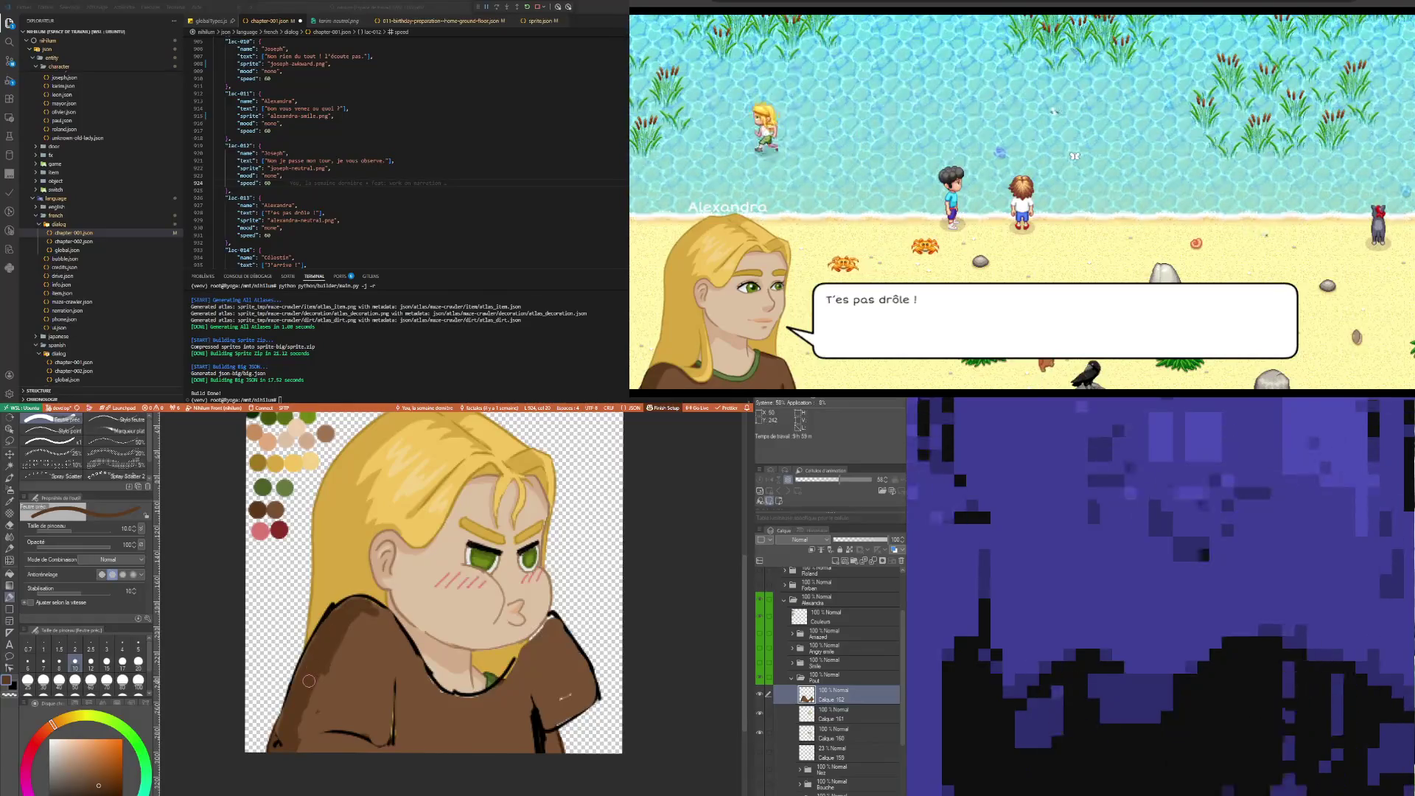
left_click_drag(395, 685, 398, 742)
left_click_drag(535, 700, 554, 735)
left_click(511, 723, "alt")
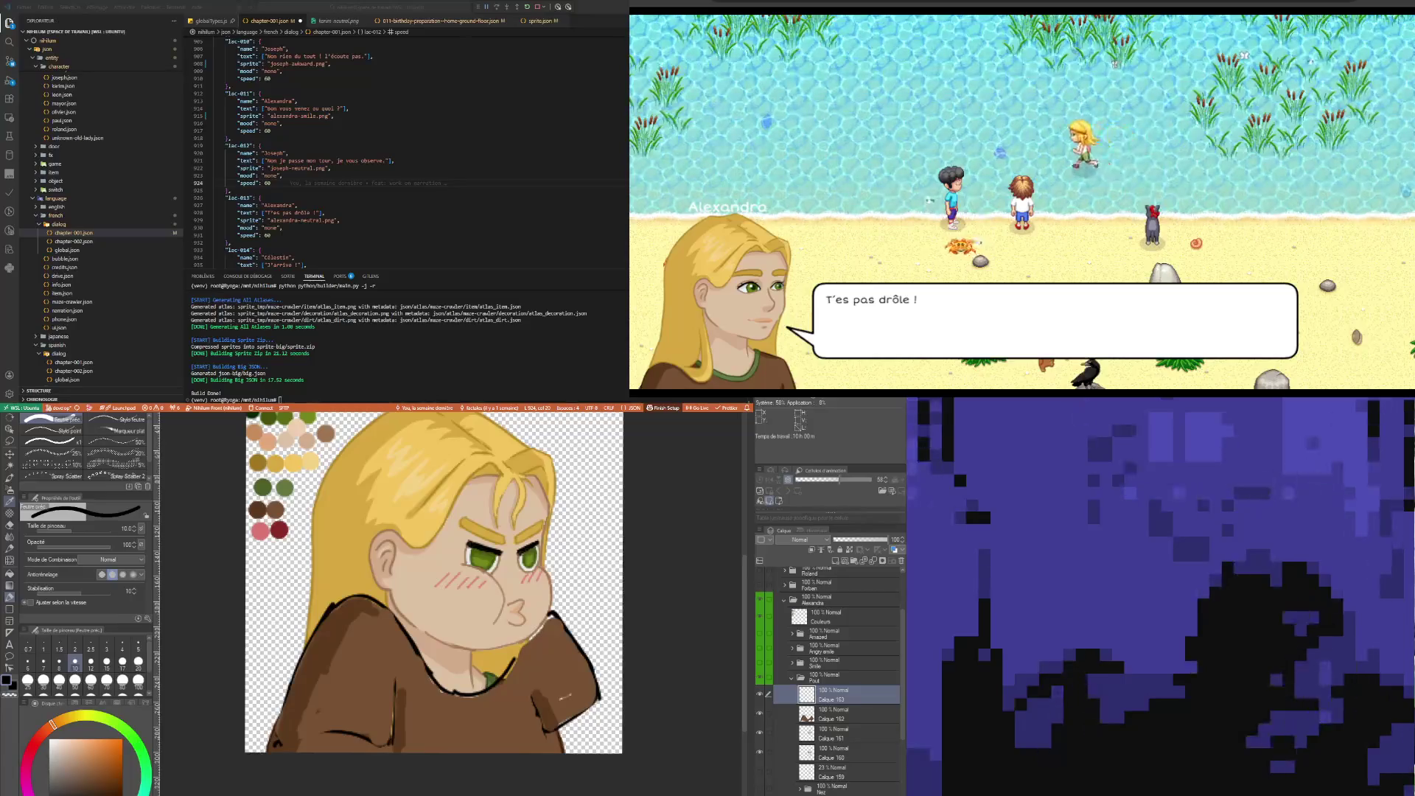
Resample the shirt brown, try a black right-edge outline, undo it, and set brush size 5
key("i")
left_click(396, 592)
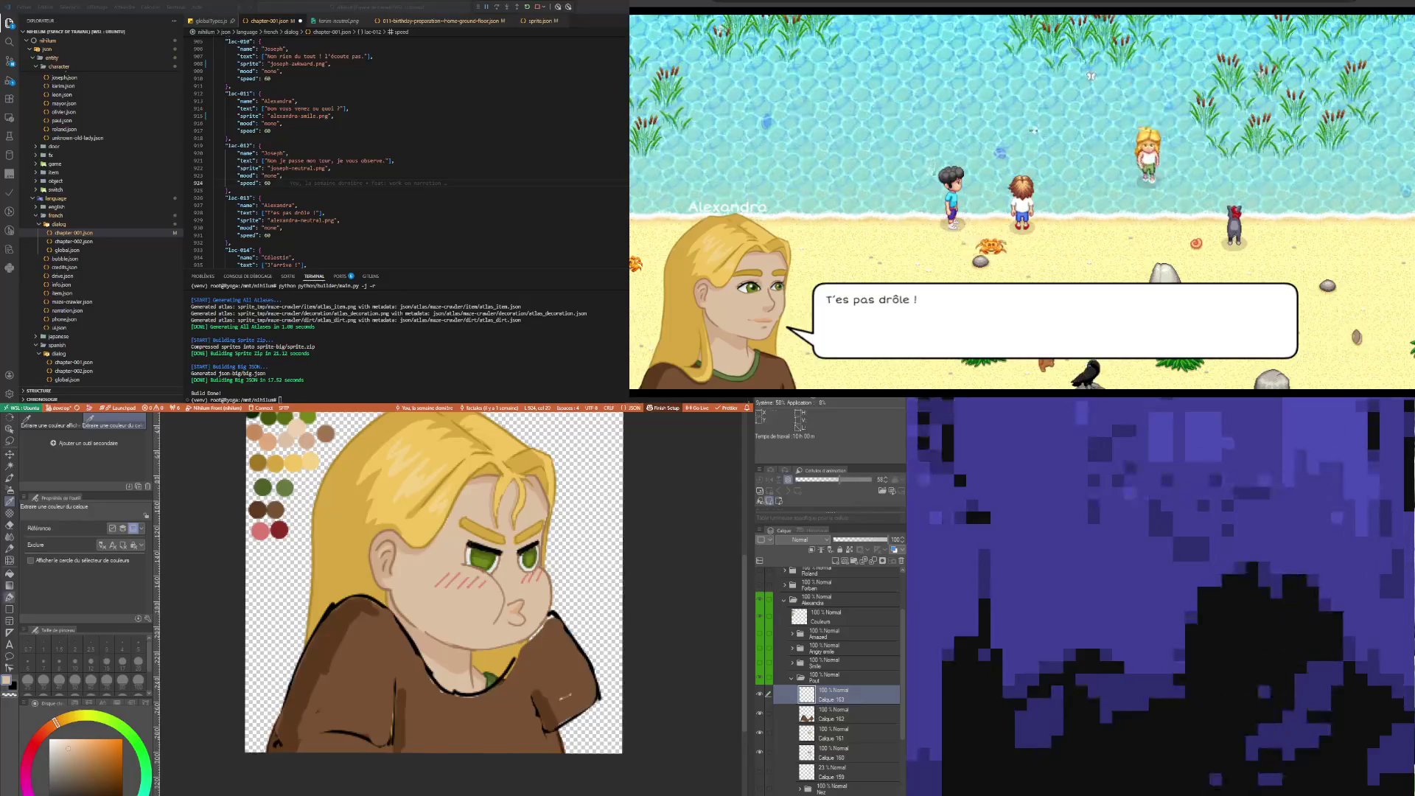
key("p")
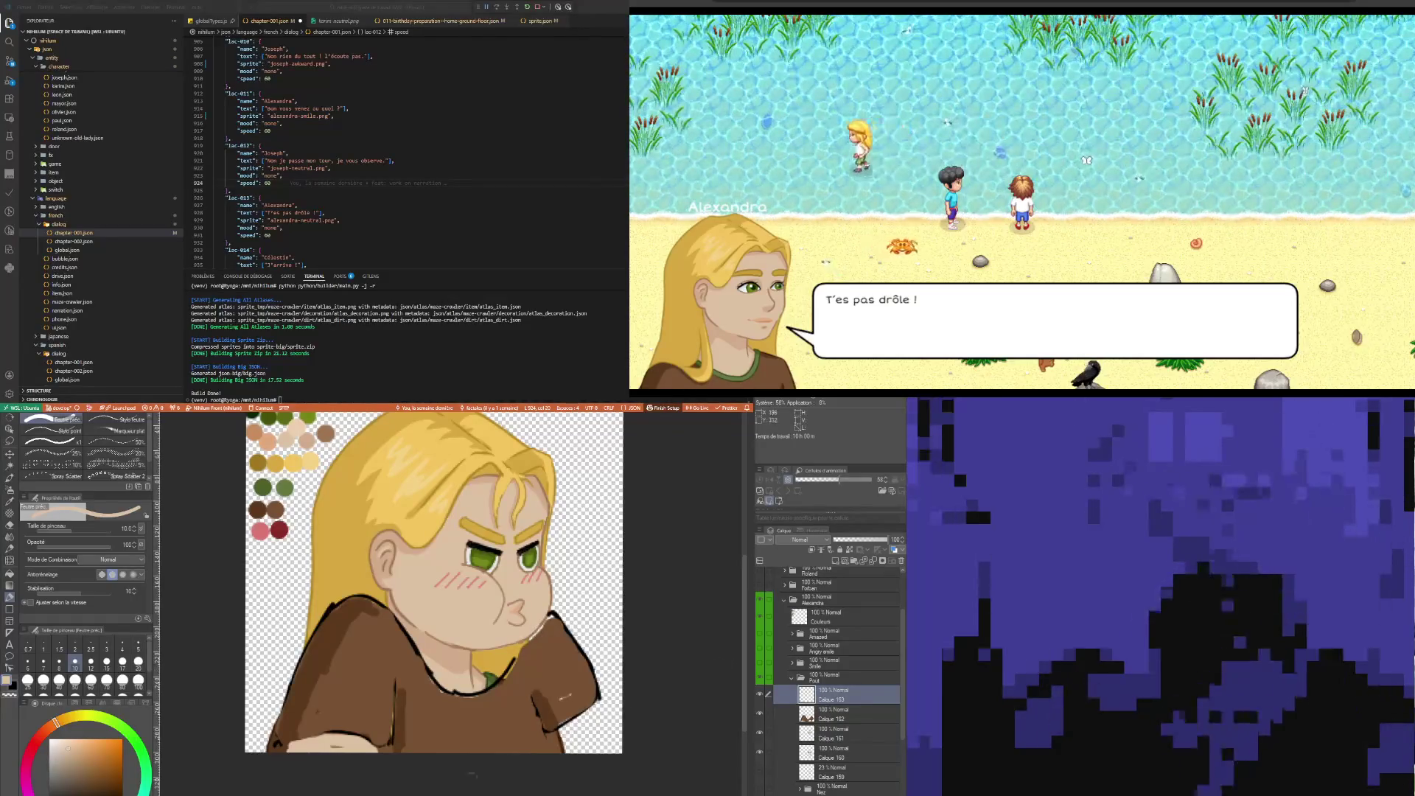
key("p")
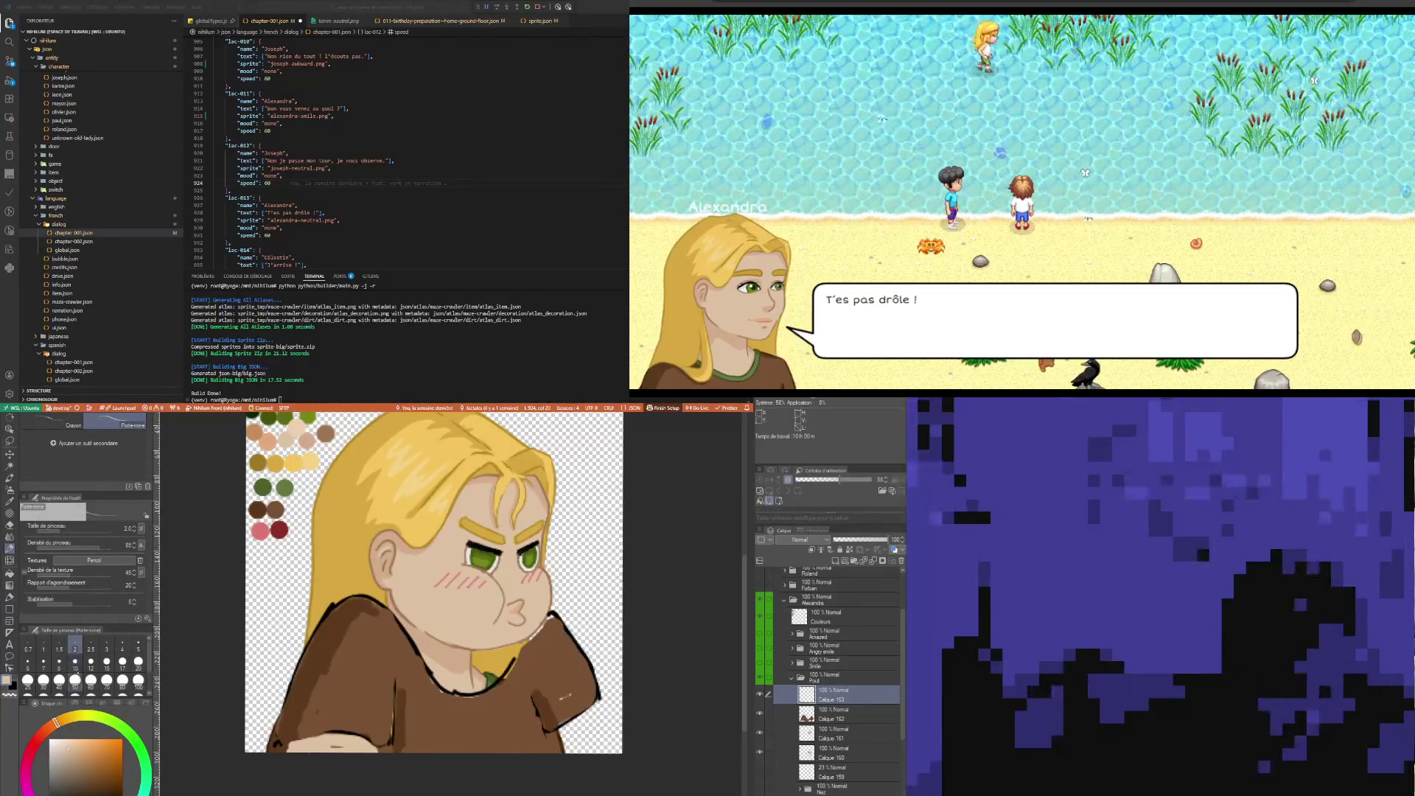
left_click(74, 661)
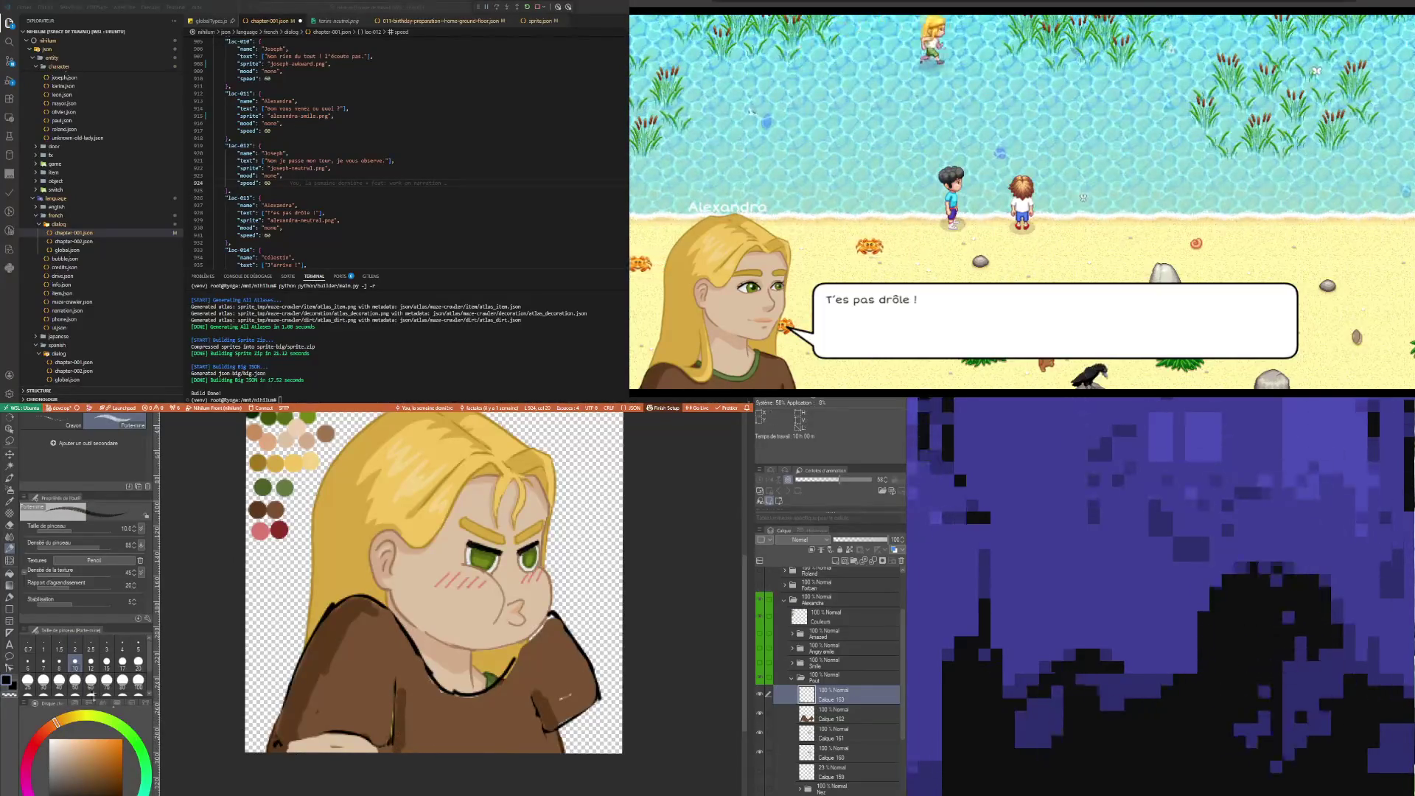
key("p")
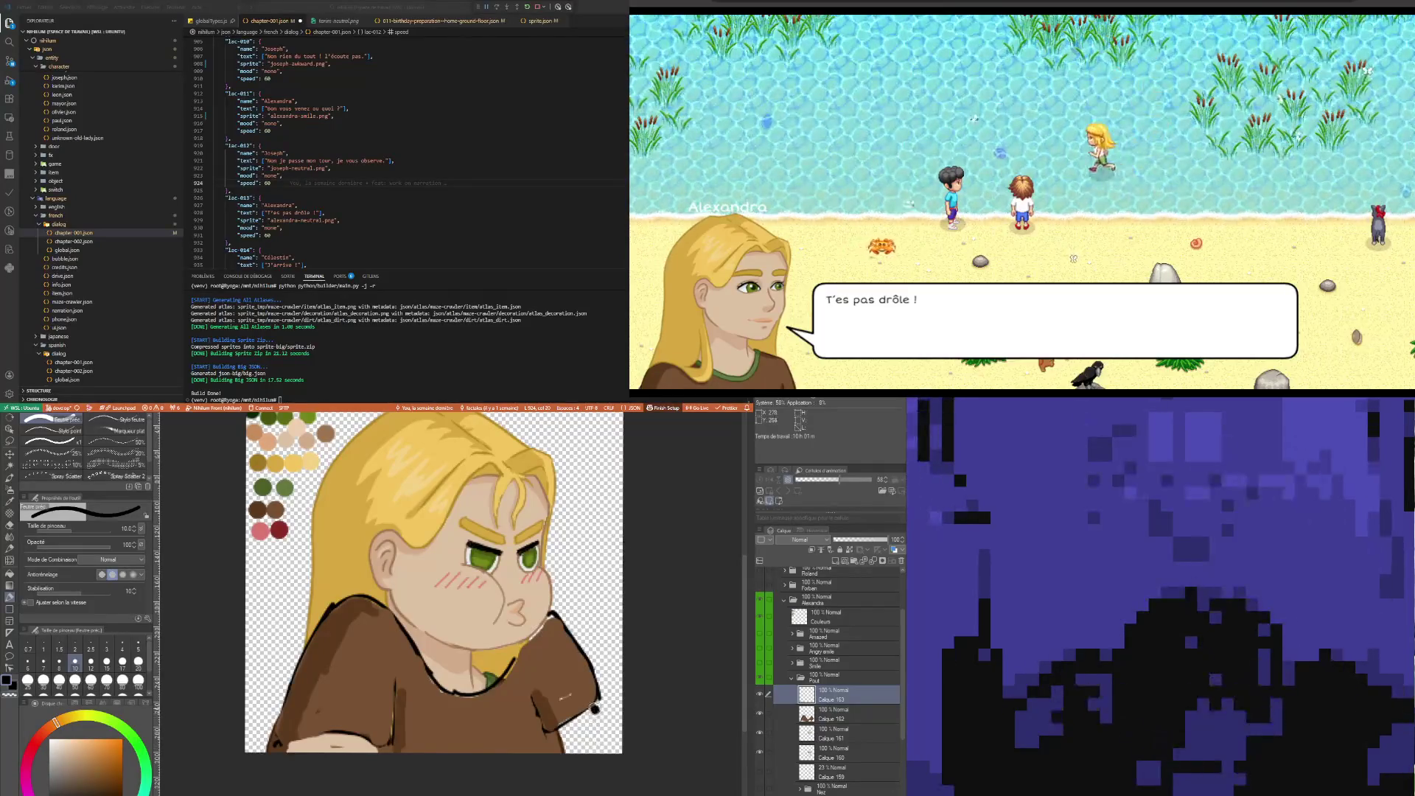
left_click_drag(595, 750, 592, 717)
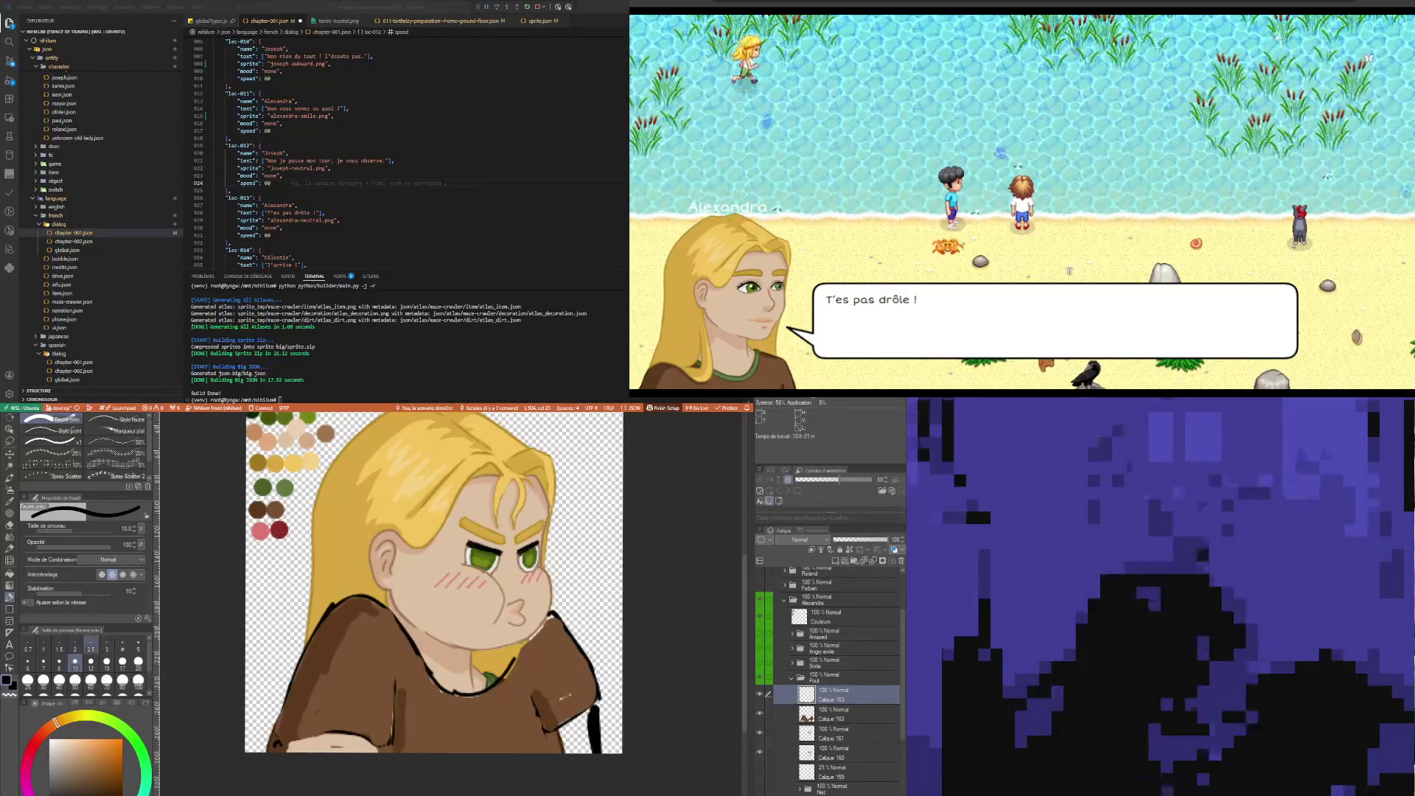
key("ctrl+z")
left_click(138, 644)
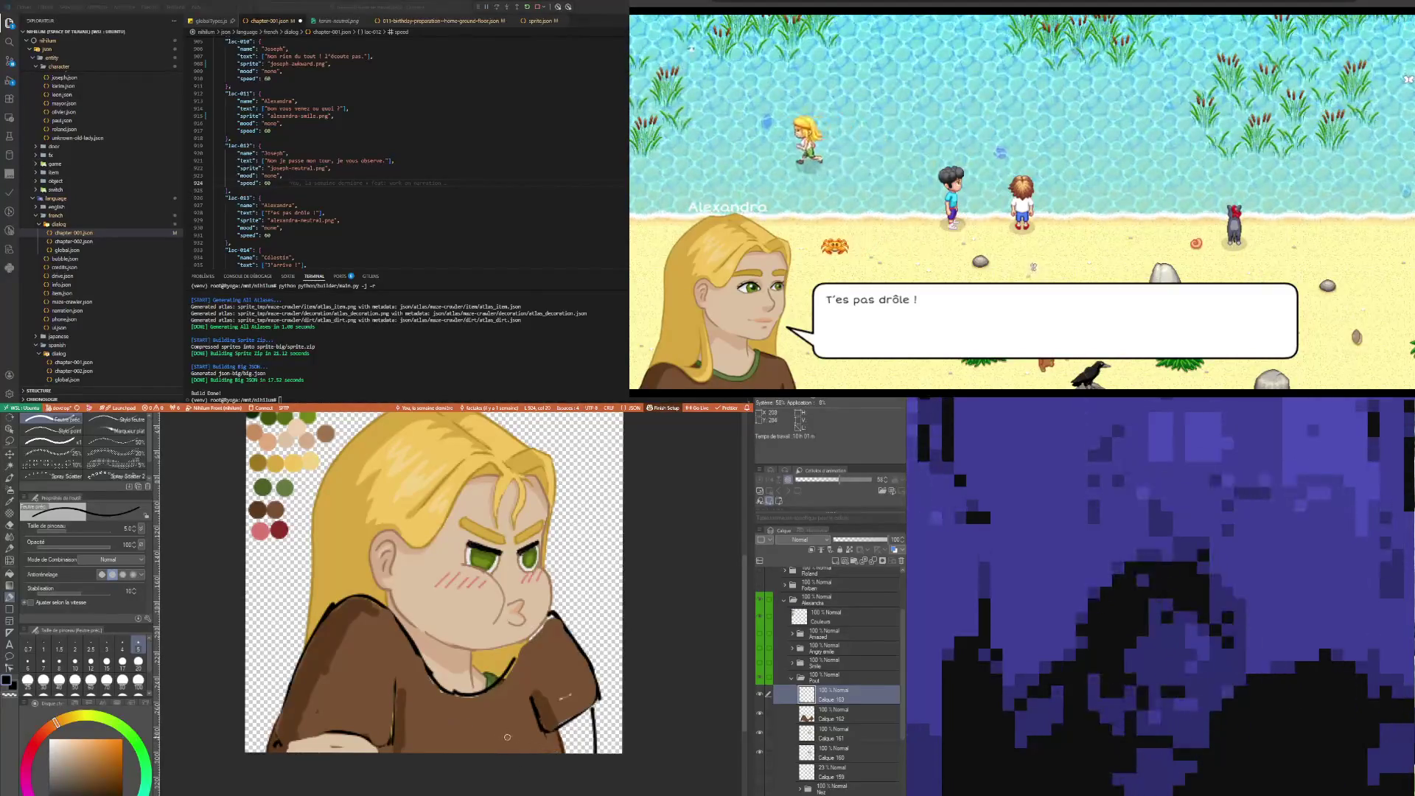
Draw a dark line across the lower shirt and paint beige hand strokes at the bottom
left_click_drag(468, 733, 536, 755)
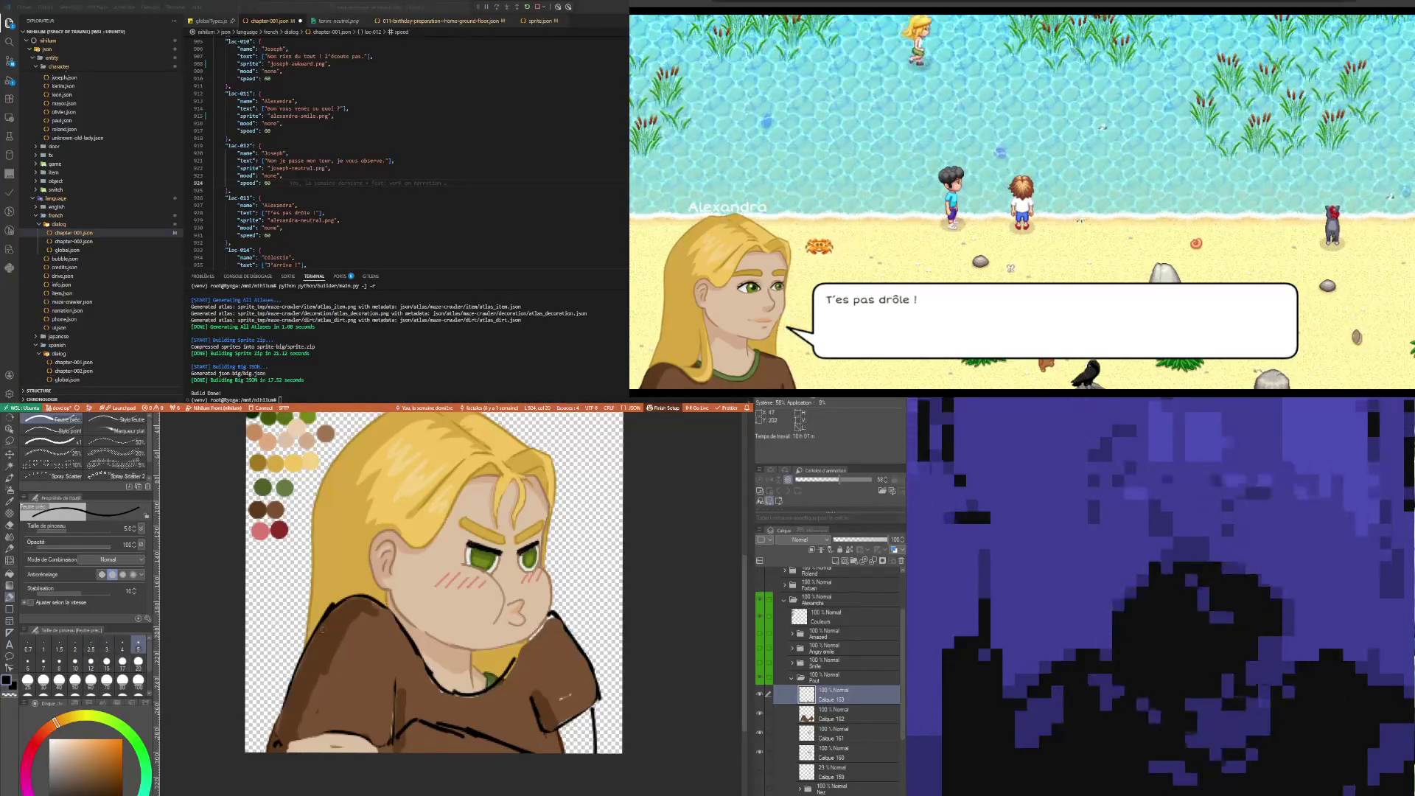
key("i")
left_click(427, 617)
key("p")
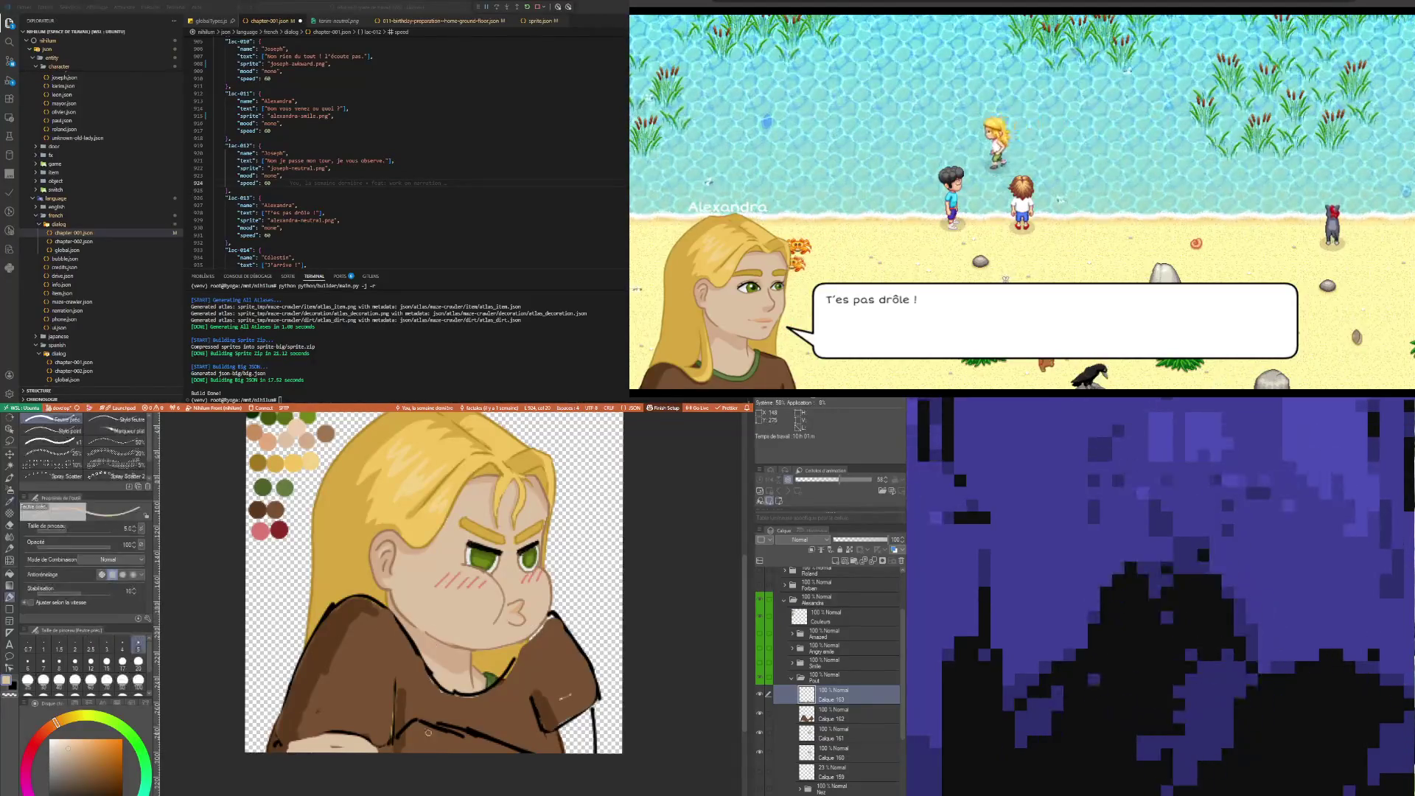
mouse_move(412, 736)
left_mouse_down()
mouse_move(453, 729)
mouse_move(431, 740)
left_mouse_up()
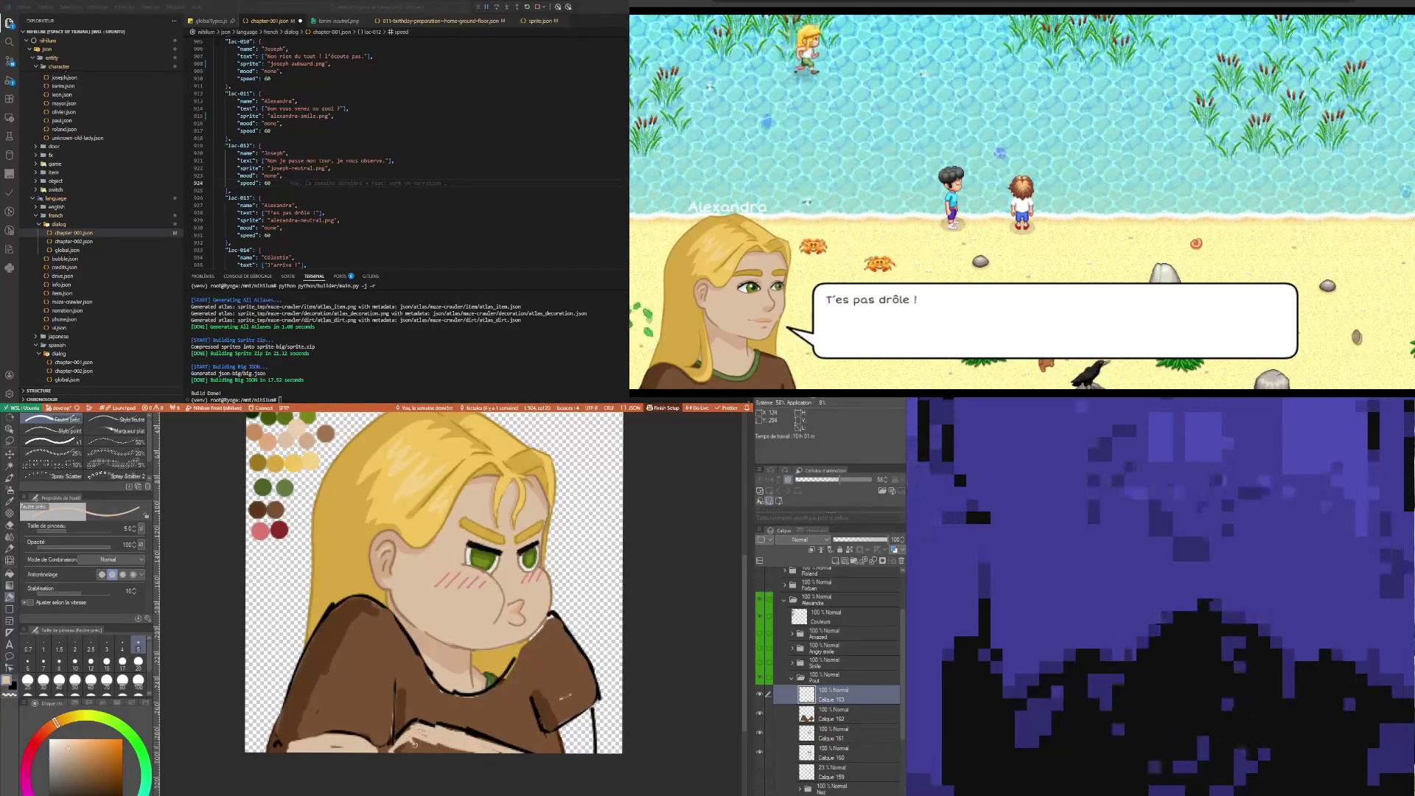
left_click_drag(361, 743, 396, 753)
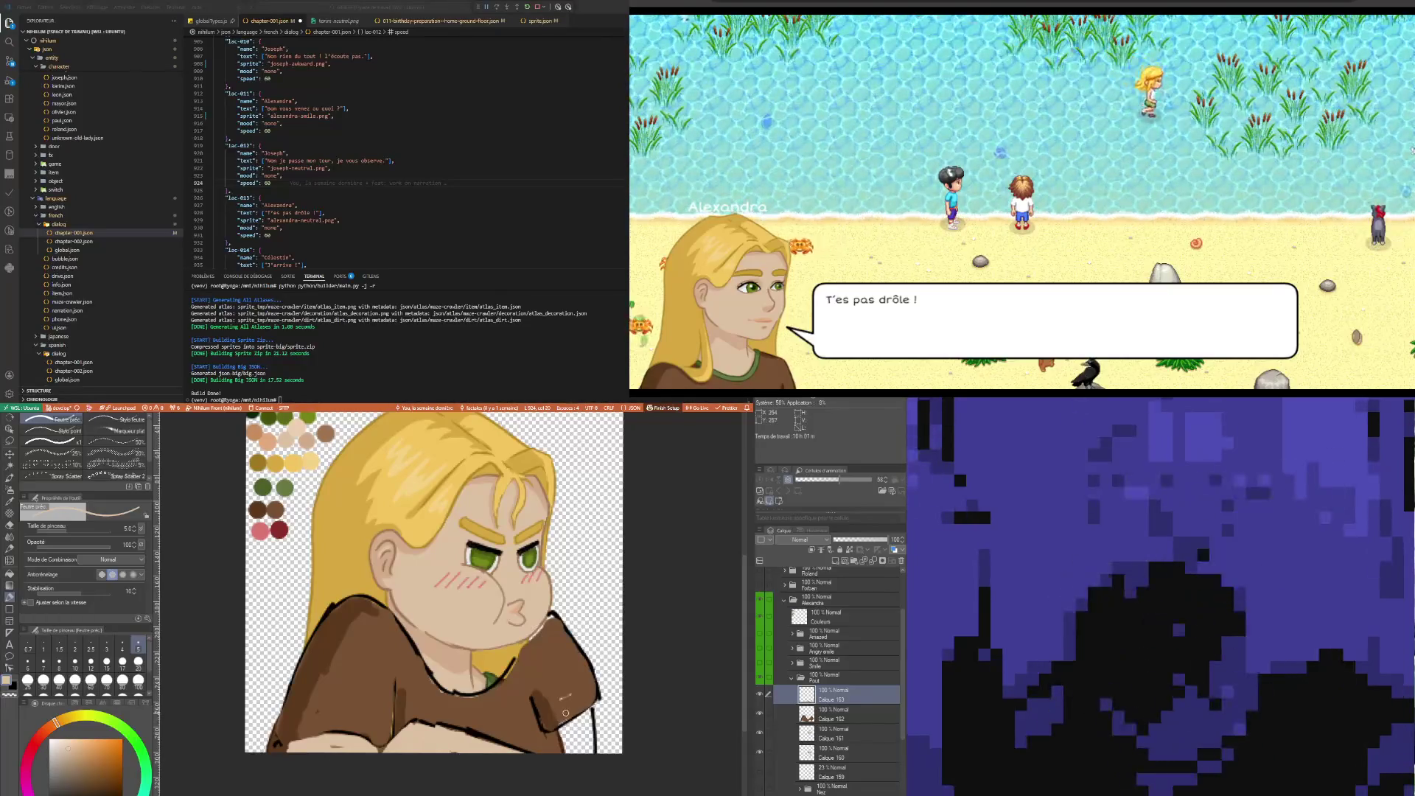
Add new layer Calque 164 and sketch the crossed forearm outline along the bottom
key("i")
key("p")
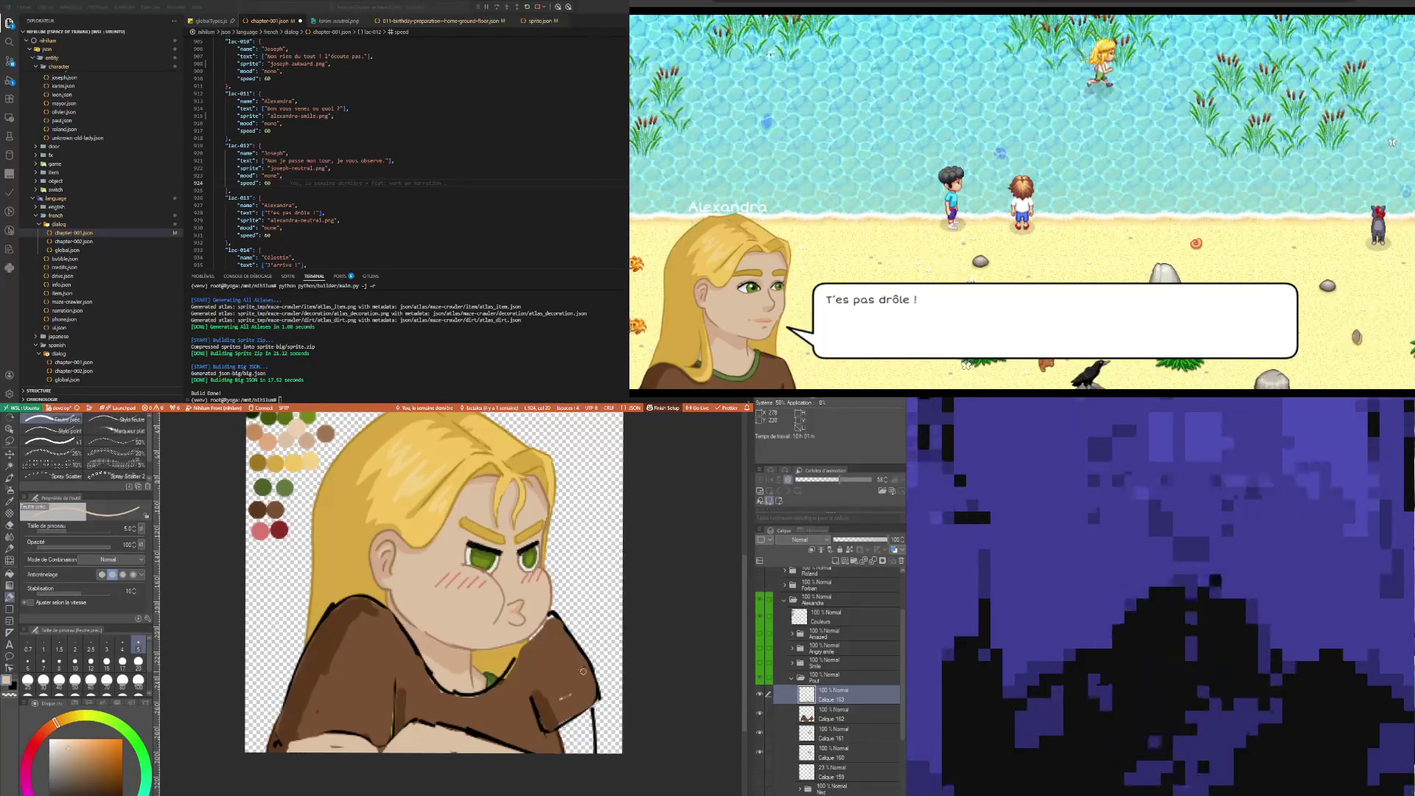
key("i")
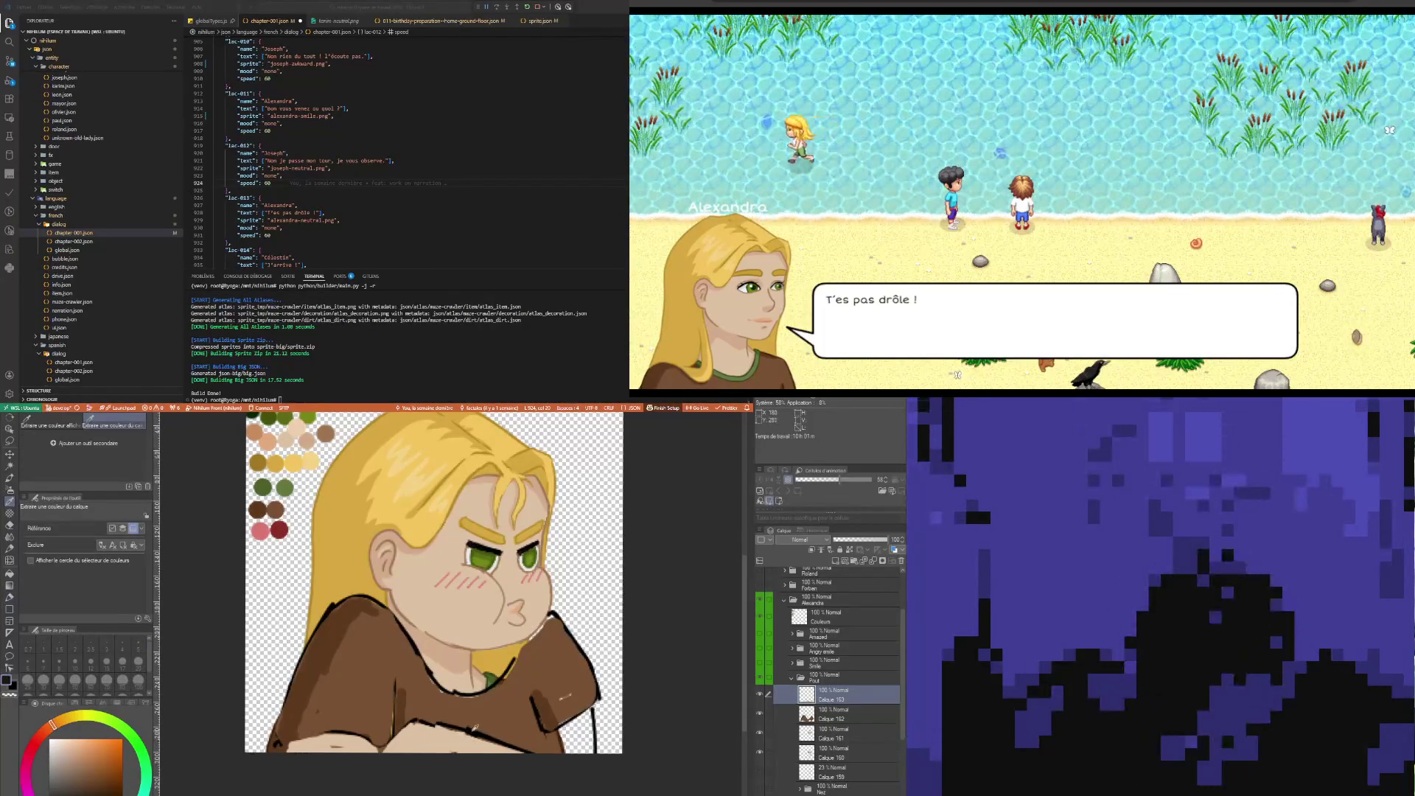
key("p")
key("ctrl+shift+n")
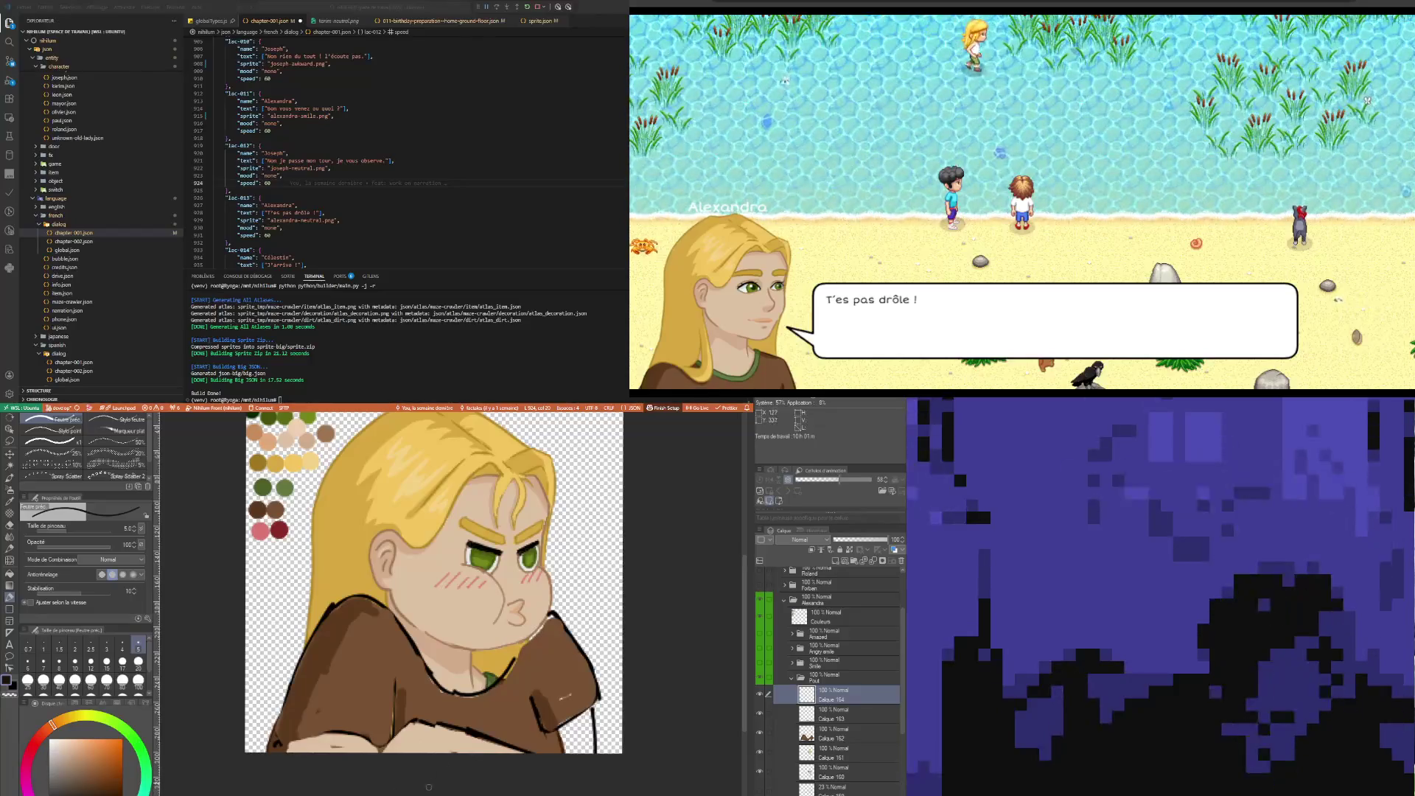
left_click_drag(411, 719, 520, 743)
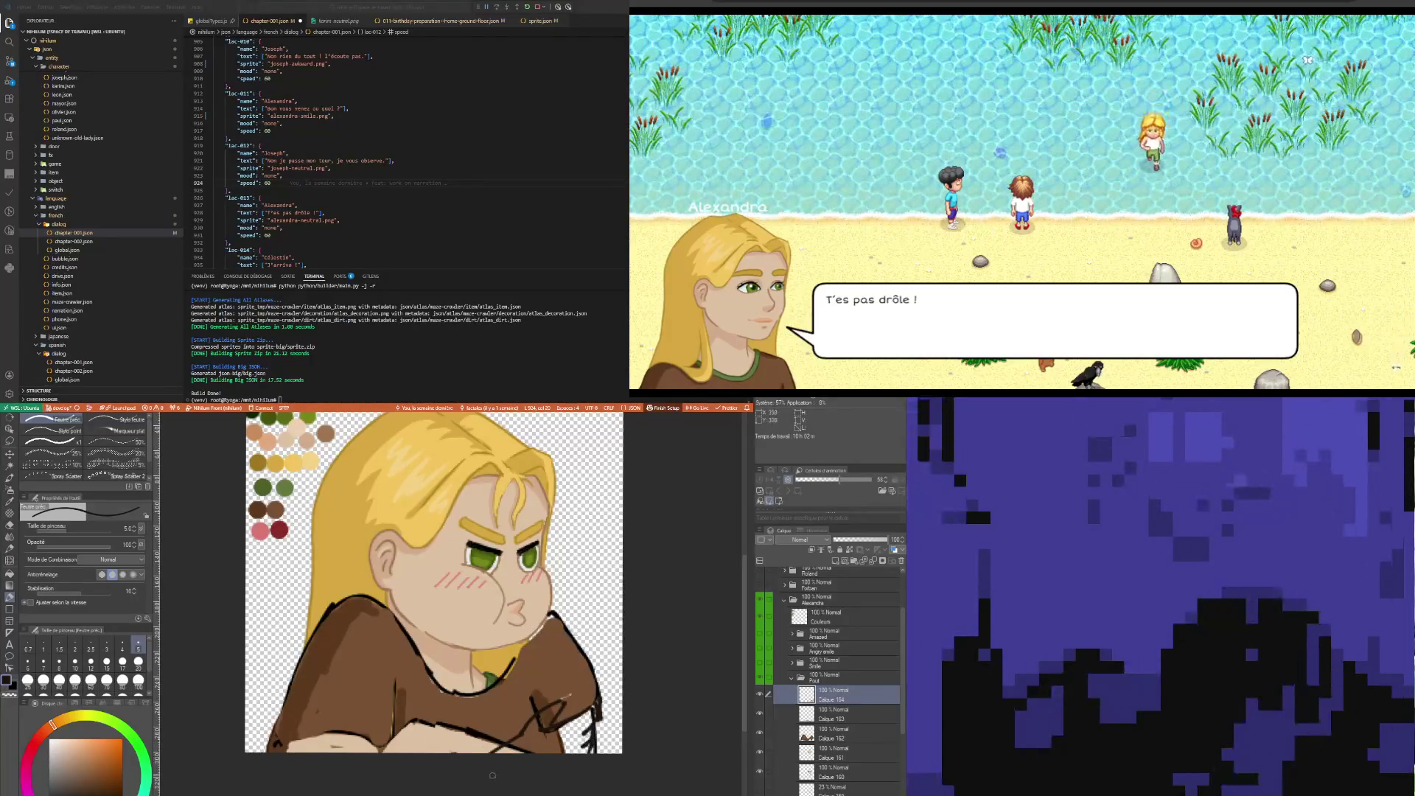
key("i")
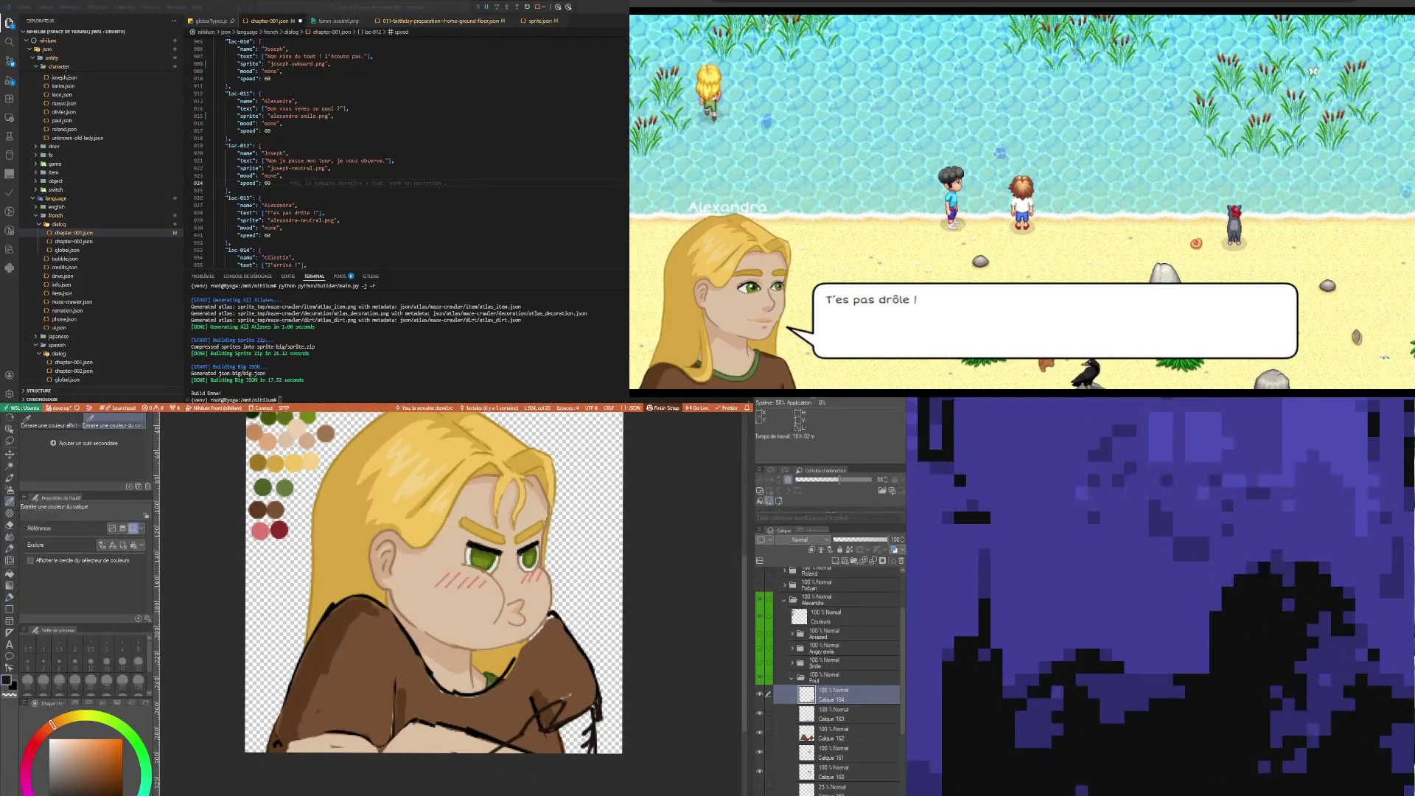
key("p")
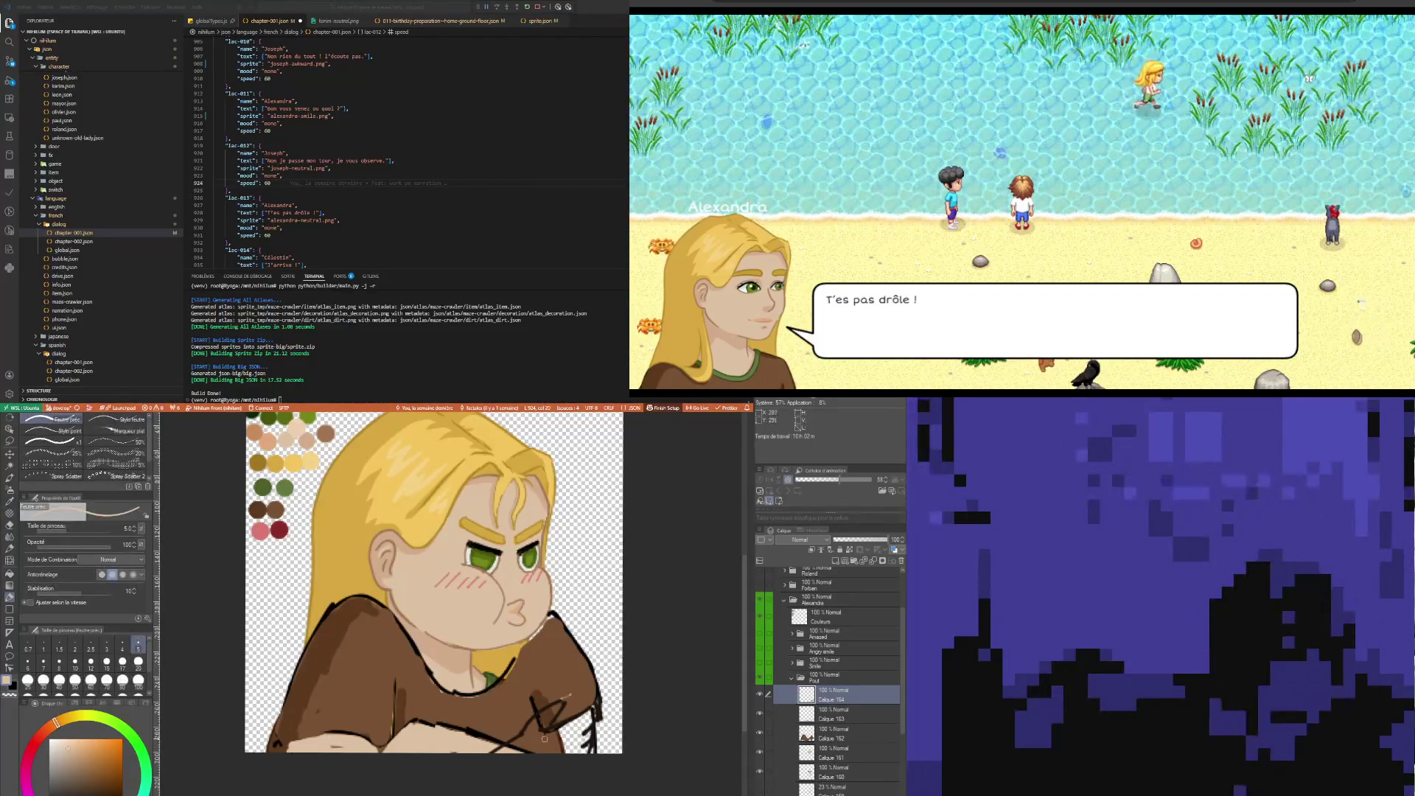
Fill the bottom-right hand of the crossed arms with beige skin colour
mouse_move(525, 706)
left_mouse_down()
mouse_move(556, 735)
mouse_move(582, 713)
left_mouse_up()
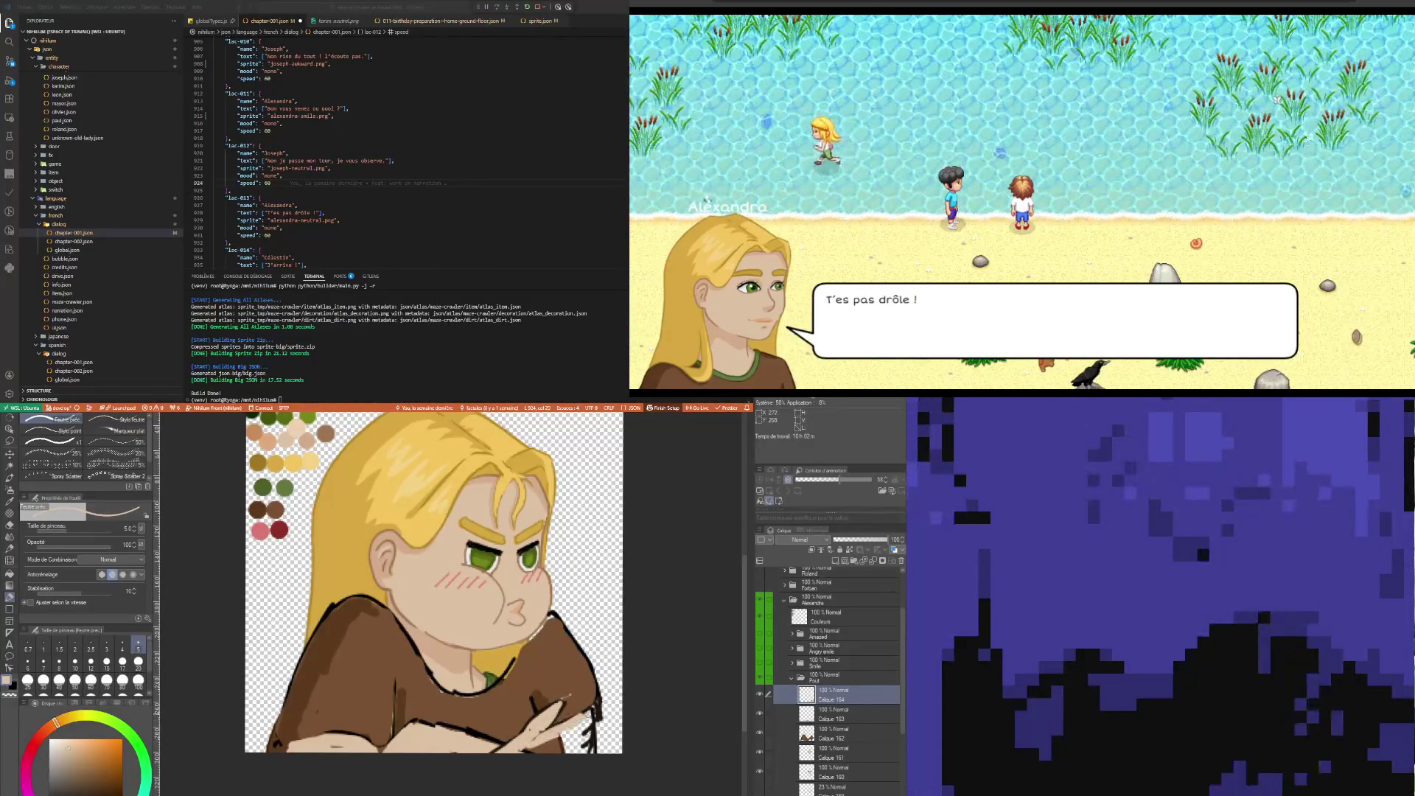
left_click_drag(526, 751, 574, 729)
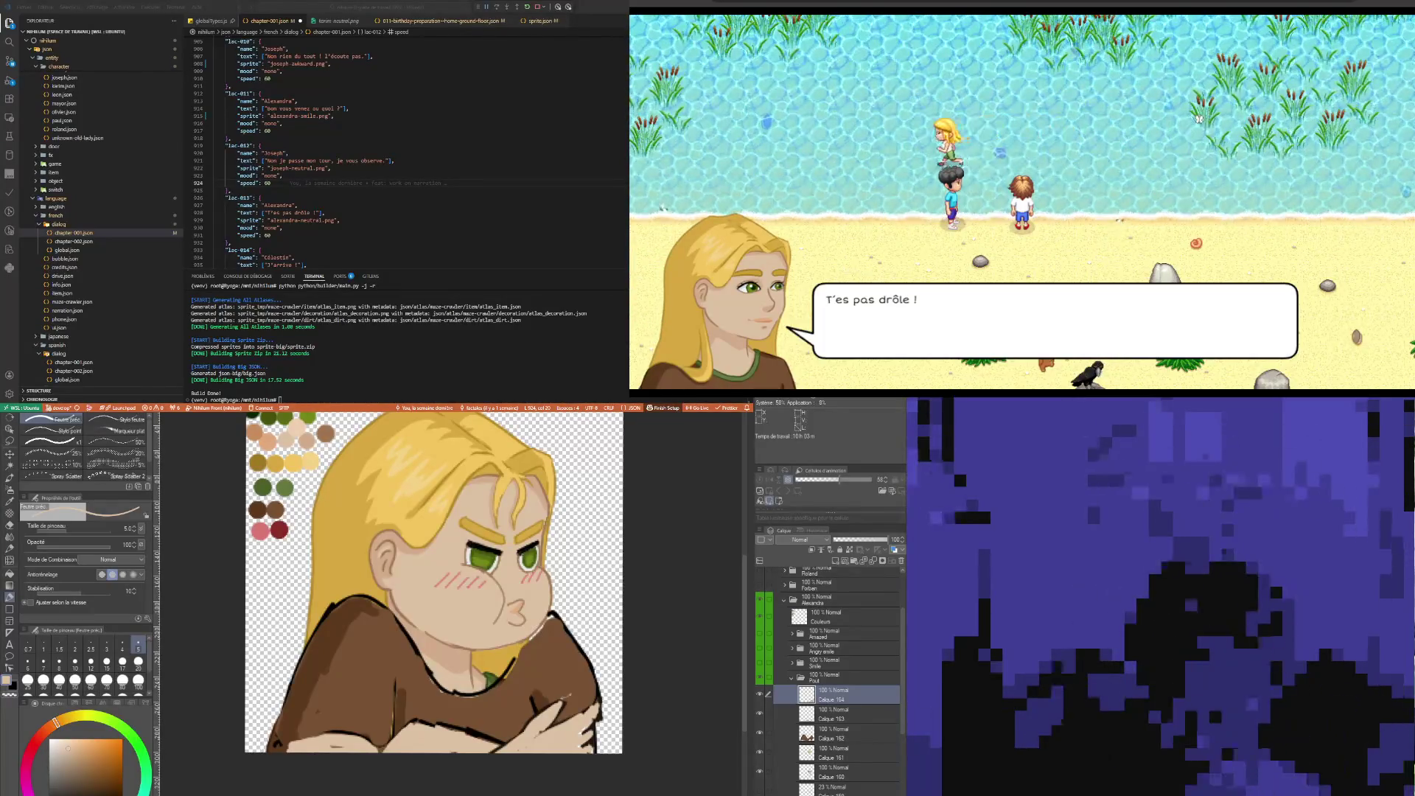
Sample the dark red swatch and draw a vertical fold line down the shirt
scroll(440, 761, "up", 4)
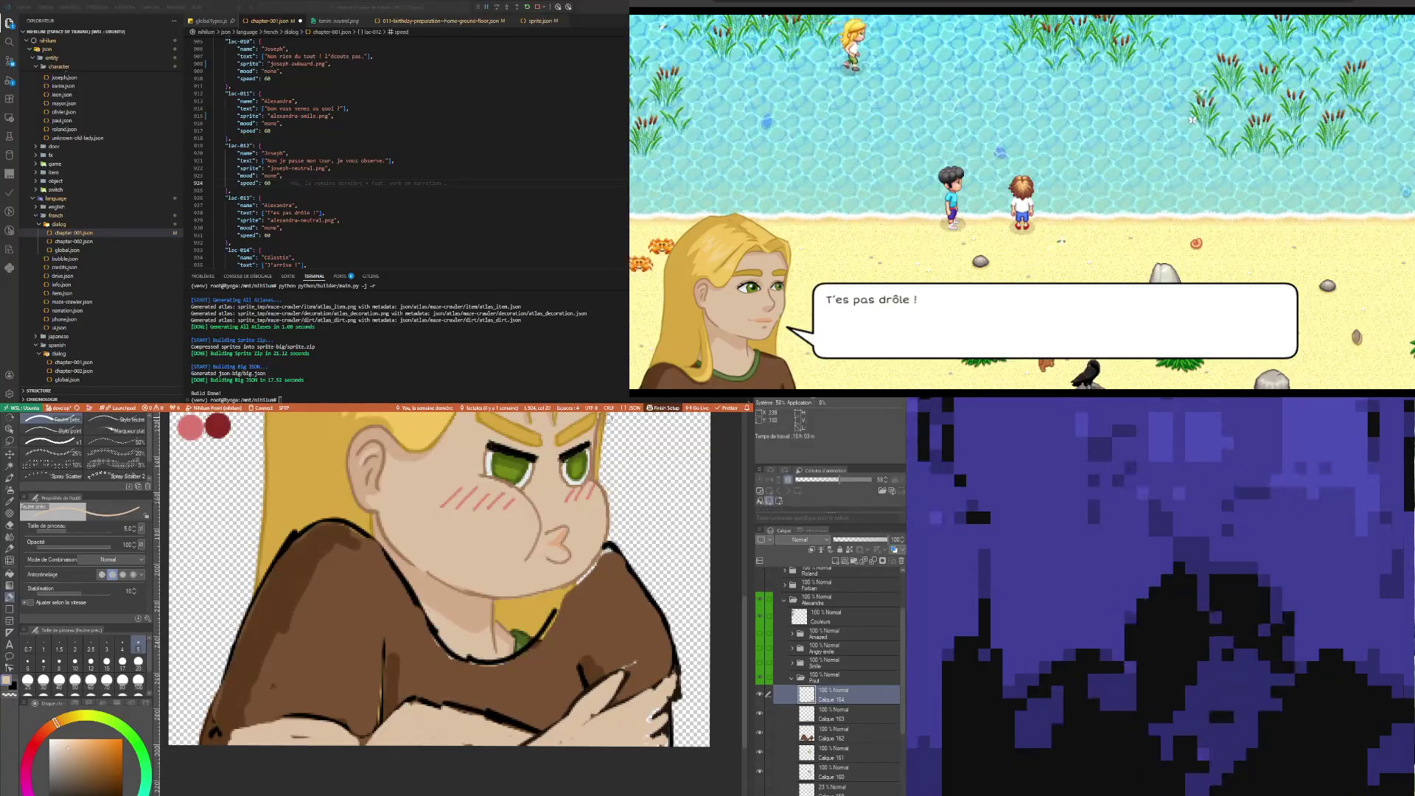
key("i")
left_click(501, 716)
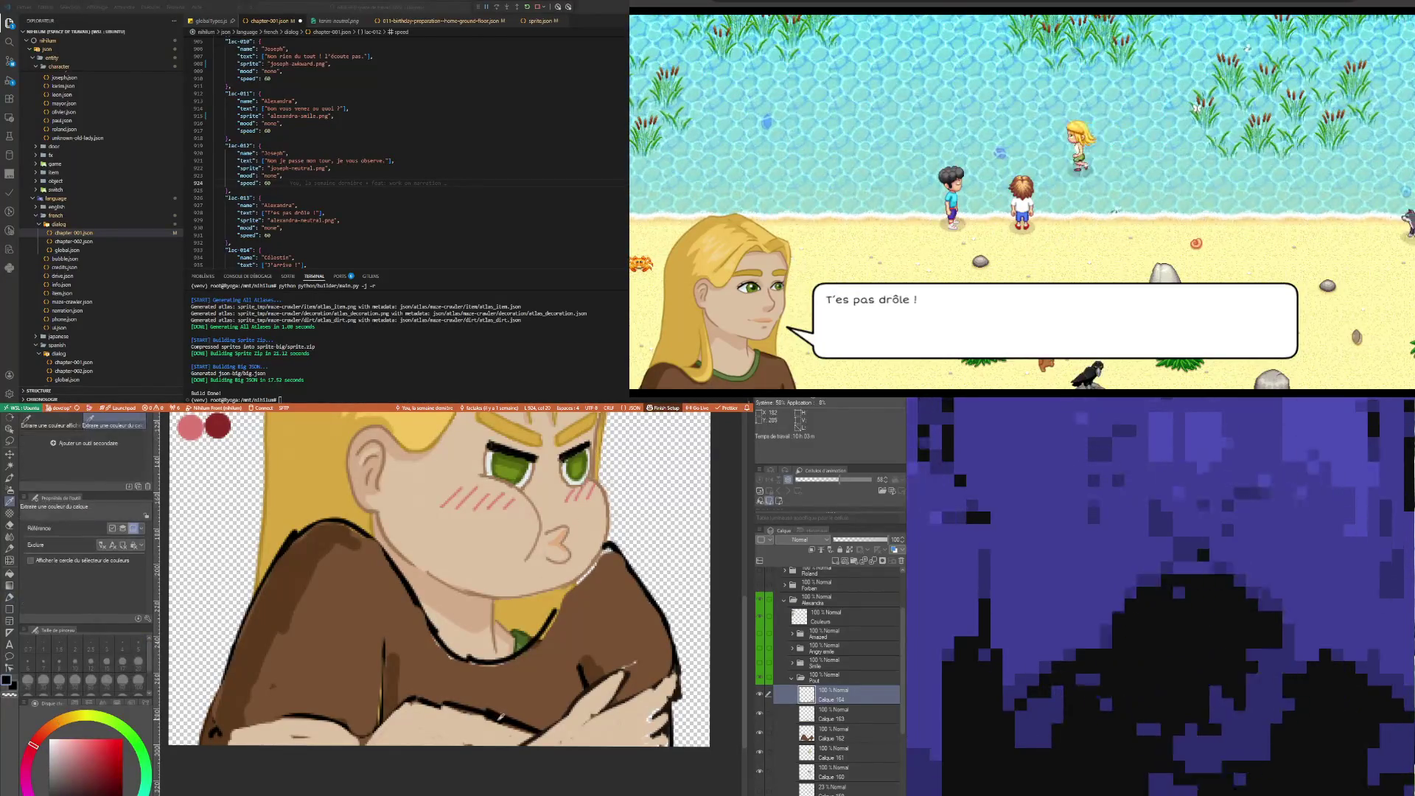
key("p")
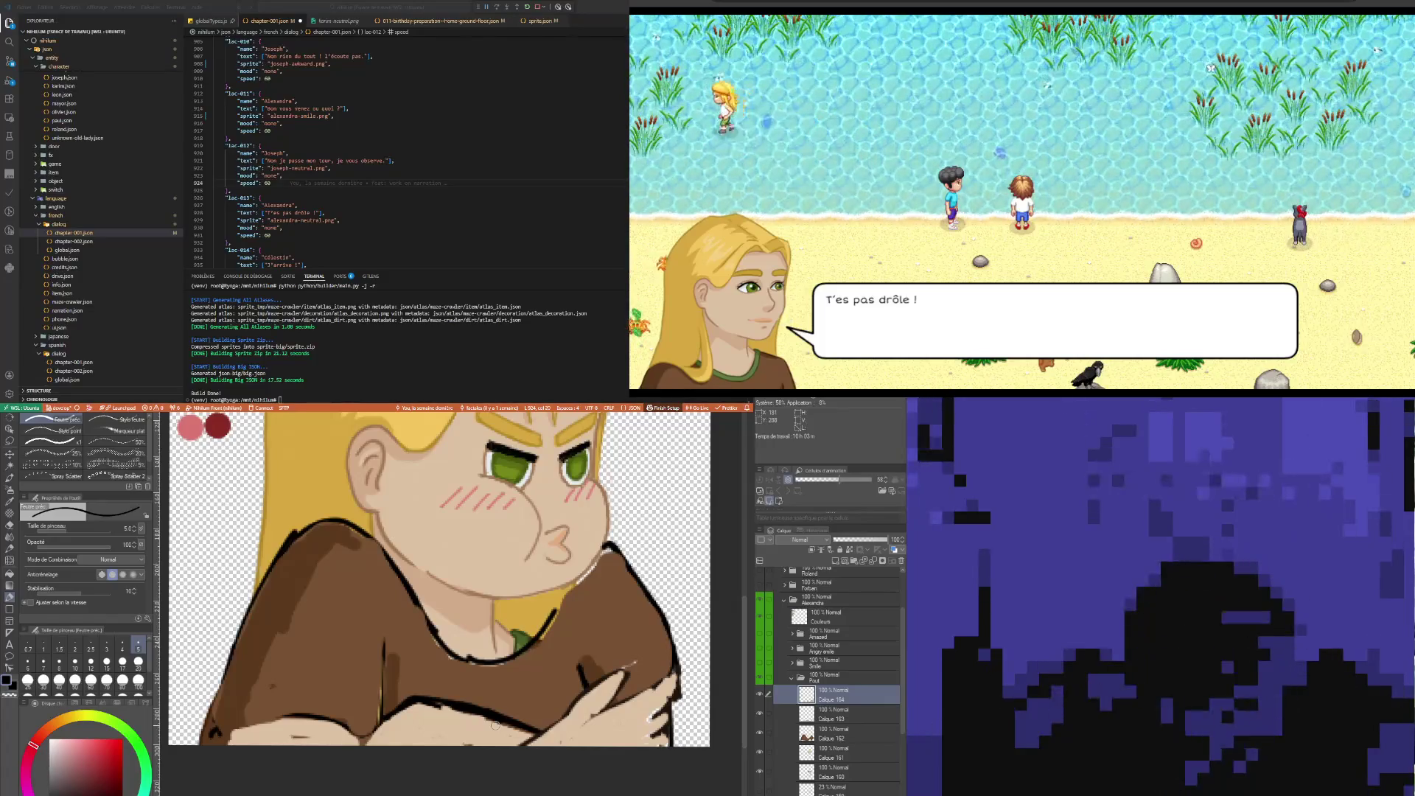
left_click_drag(385, 663, 382, 718)
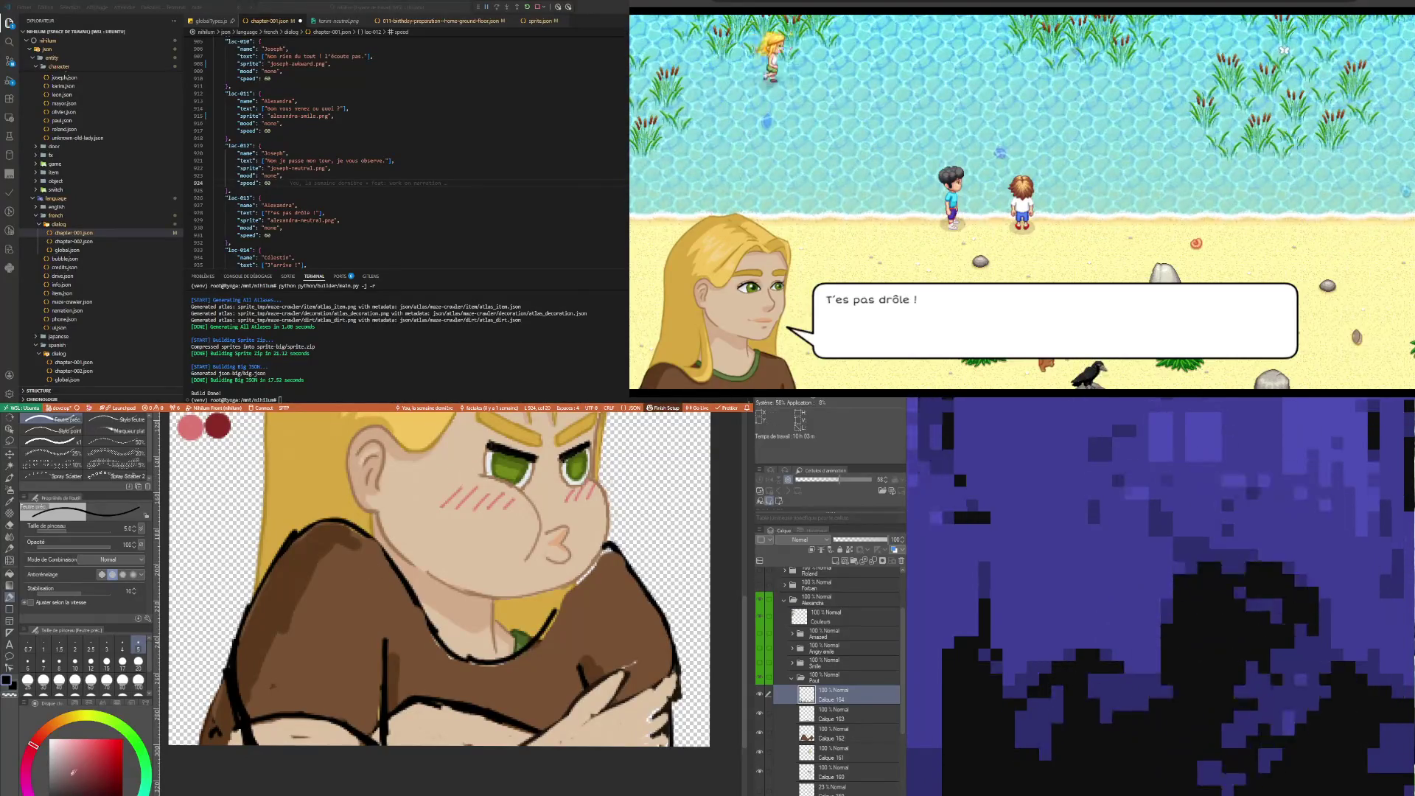
Paint white along the lower-left edge, then sample the shirt brown
key("x")
mouse_move(208, 743)
left_mouse_down()
mouse_move(207, 708)
mouse_move(224, 749)
mouse_move(230, 681)
mouse_move(193, 742)
left_mouse_up()
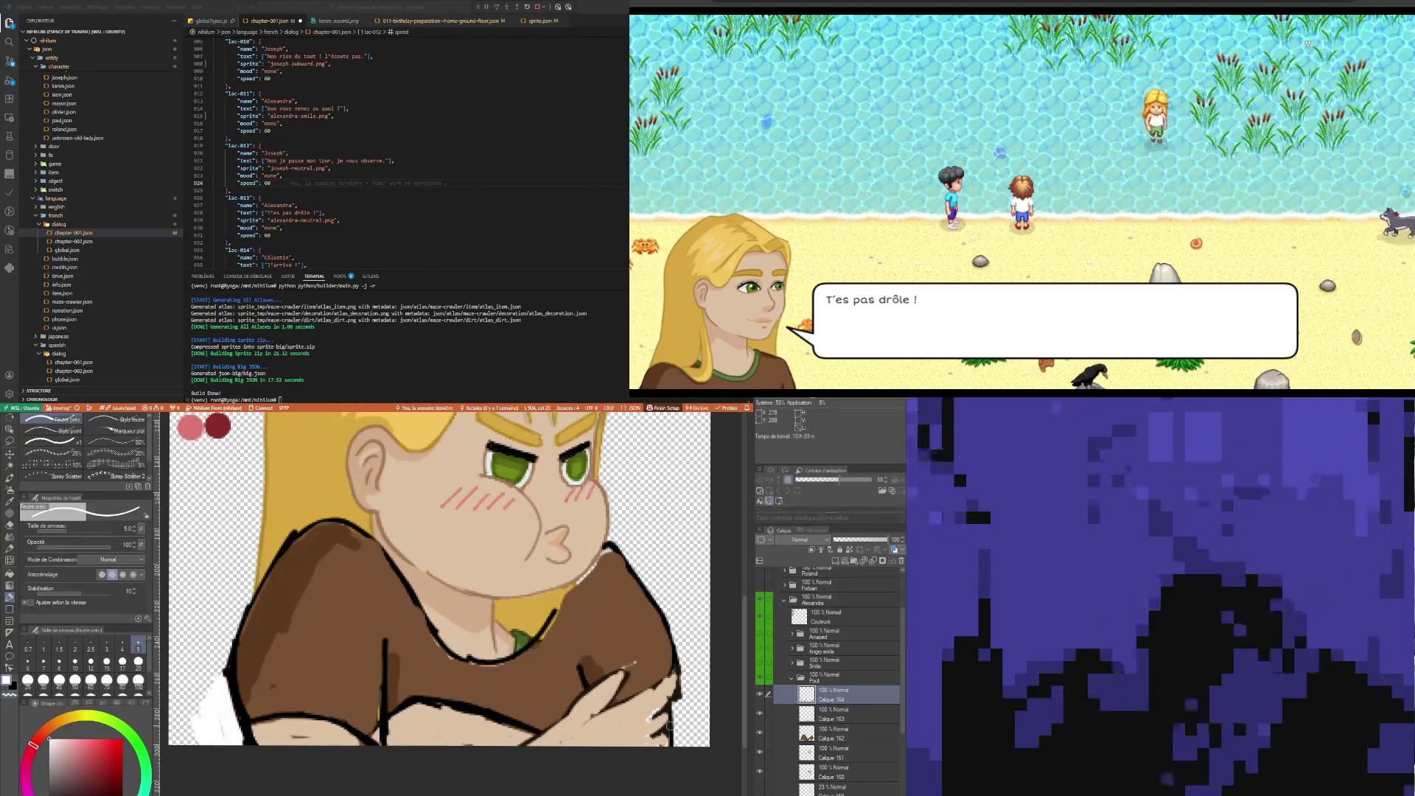
left_click(372, 728, "alt")
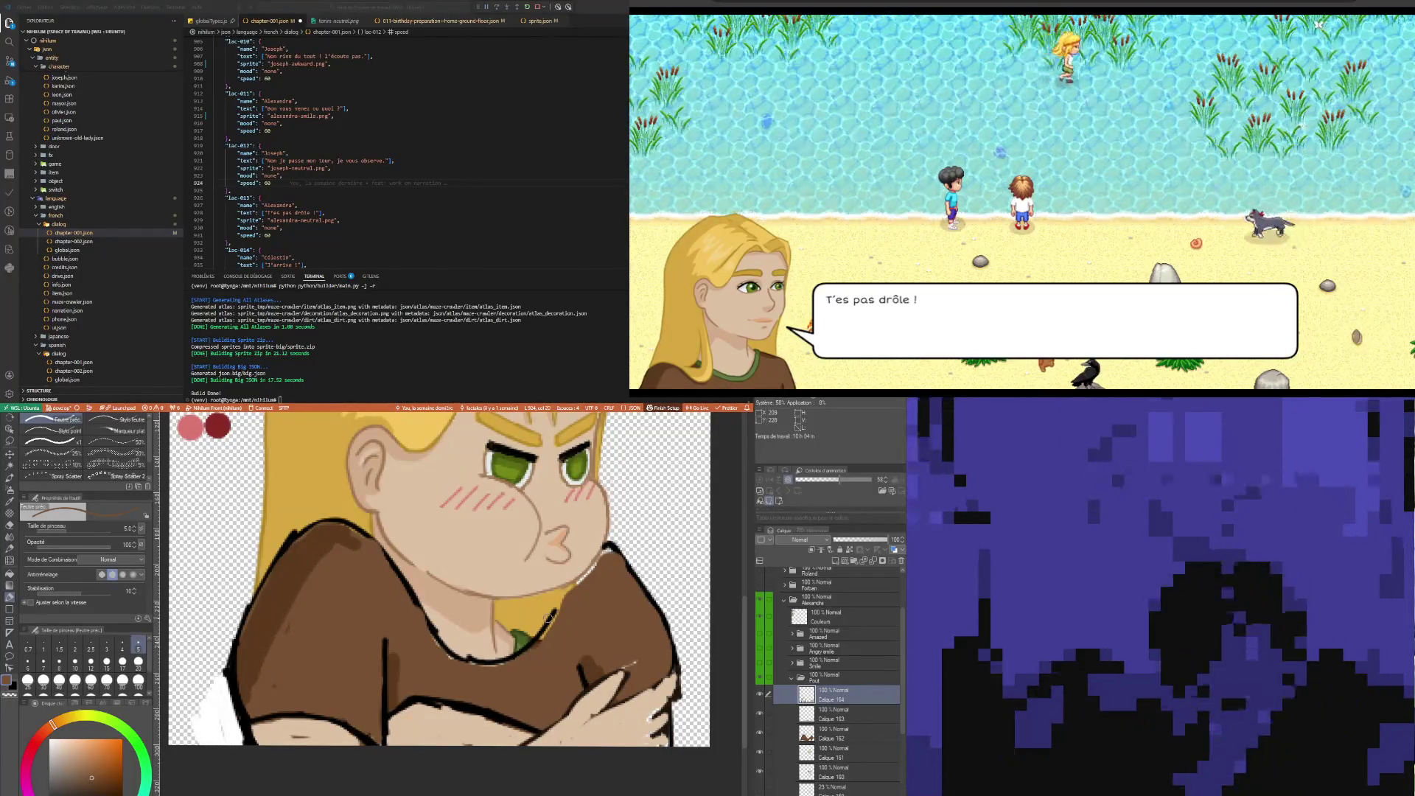
key("i")
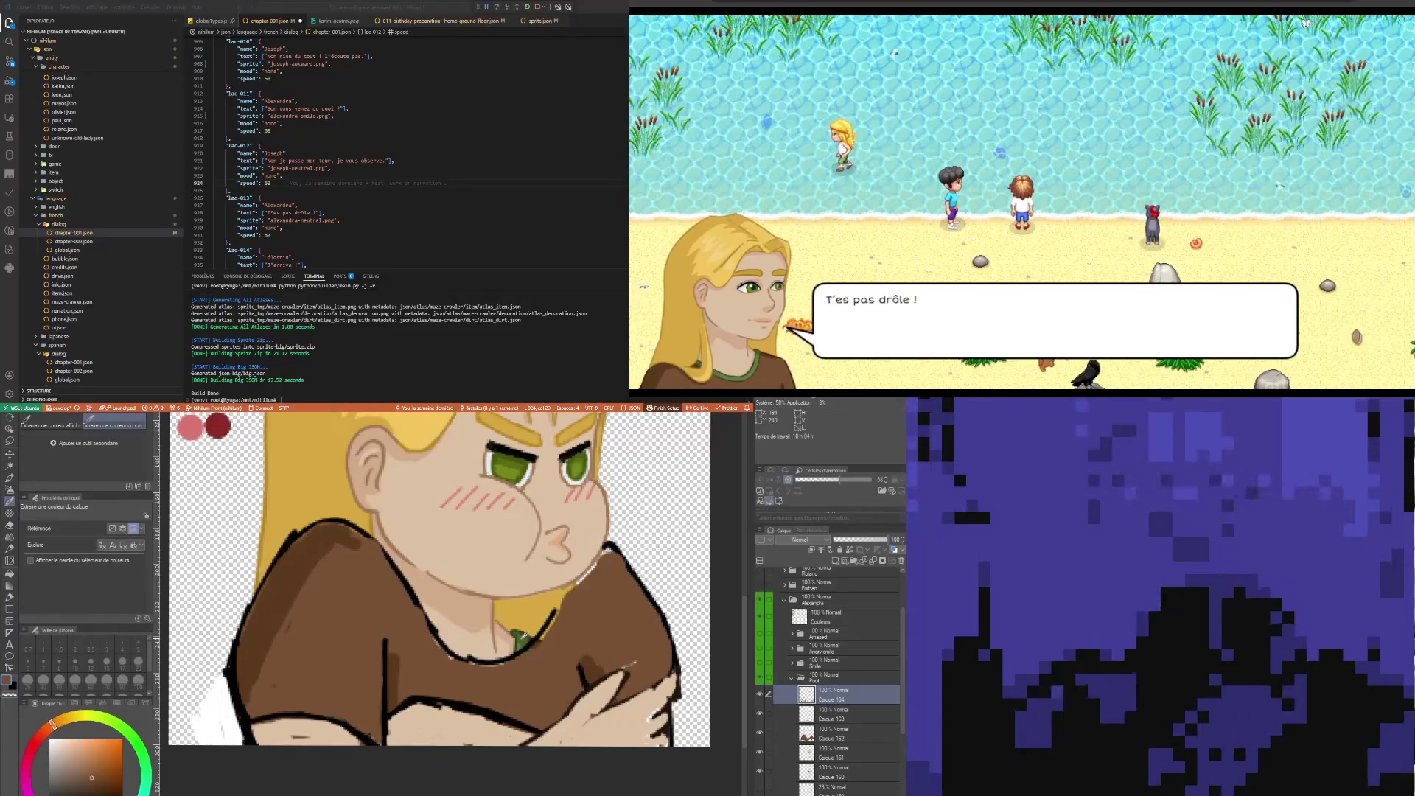
left_click(596, 647)
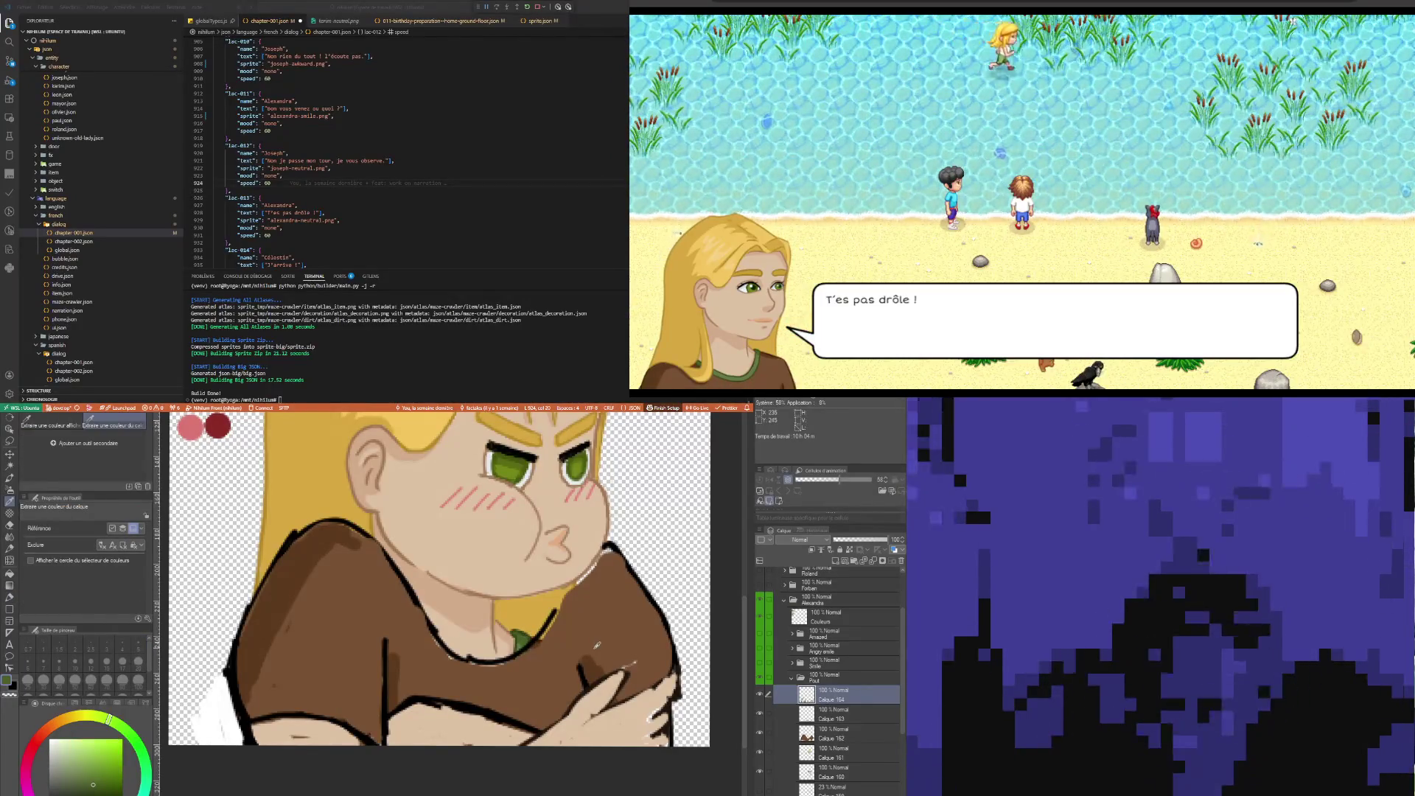
left_click(593, 630)
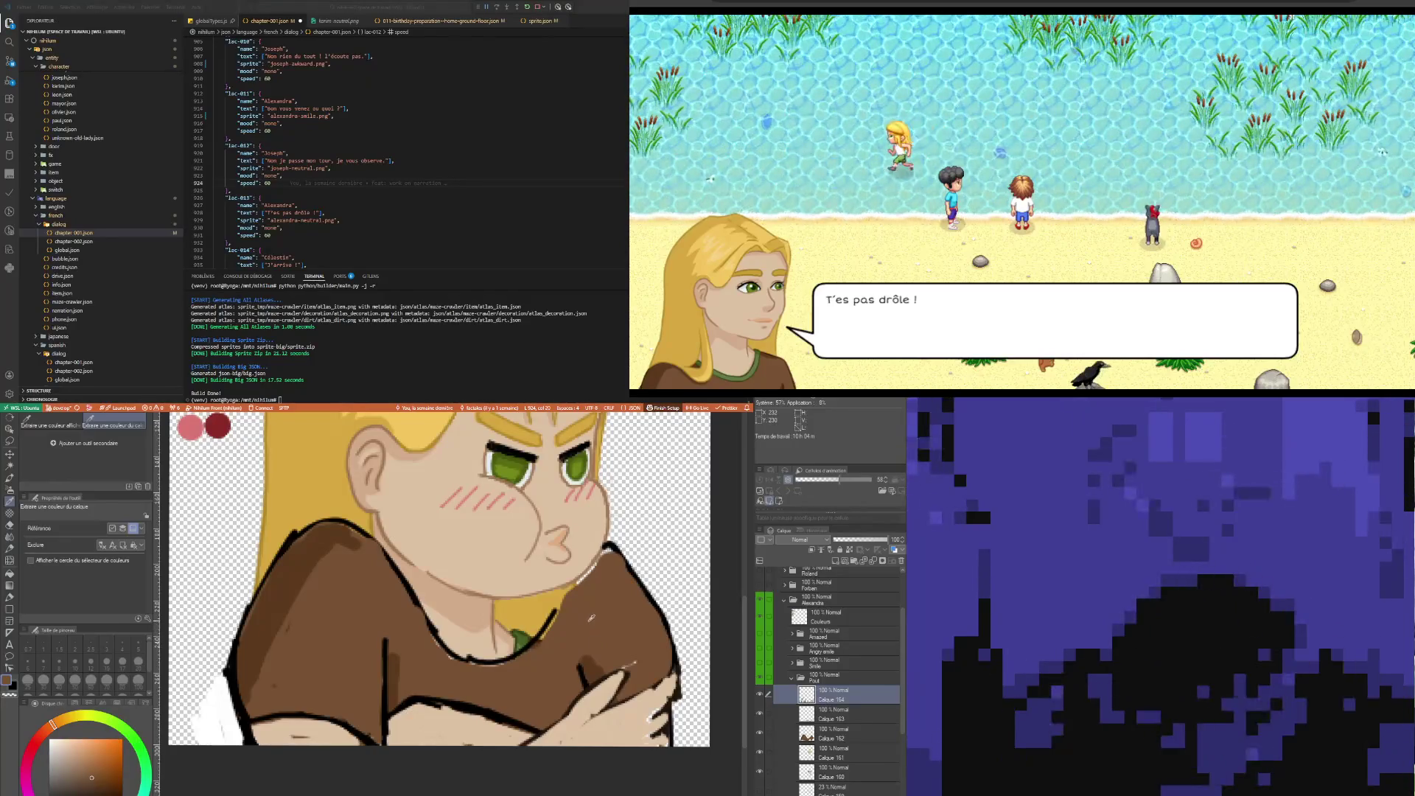
key("p")
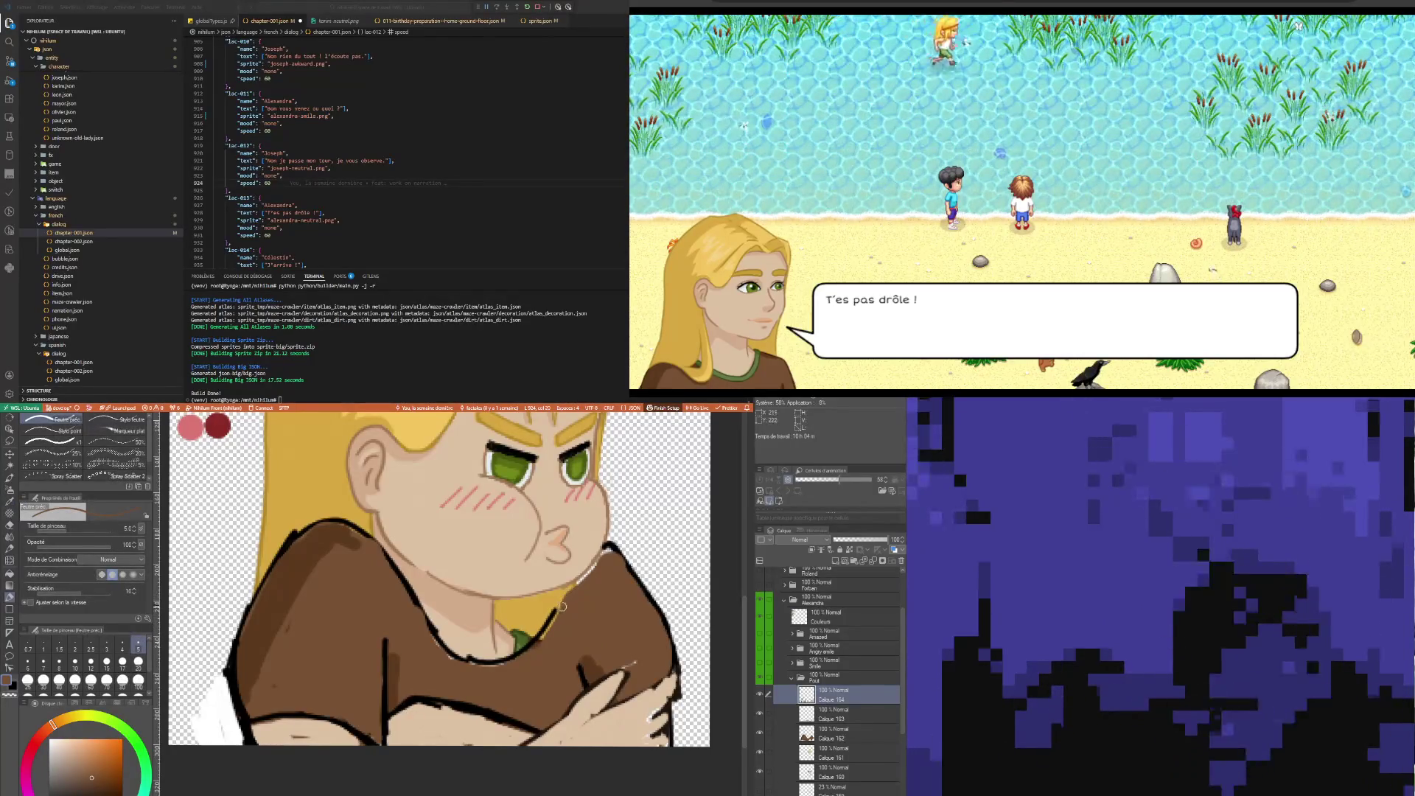
Outline the shoulder dark, undo the broken collar stroke, and hide the crossed-arms layer Calque 164
mouse_move(606, 553)
left_mouse_down()
mouse_move(547, 601)
mouse_move(529, 647)
left_mouse_up()
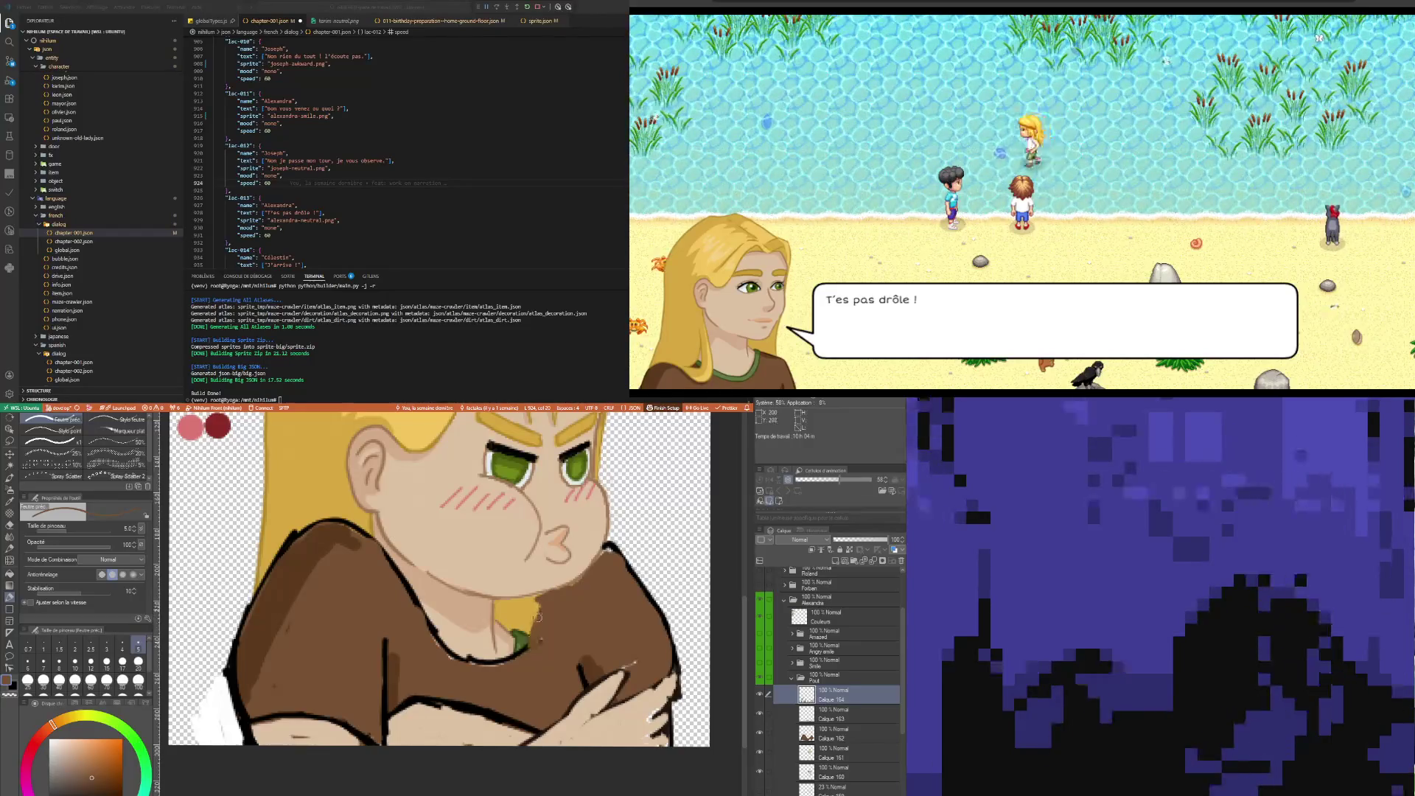
left_click_drag(385, 634, 383, 685)
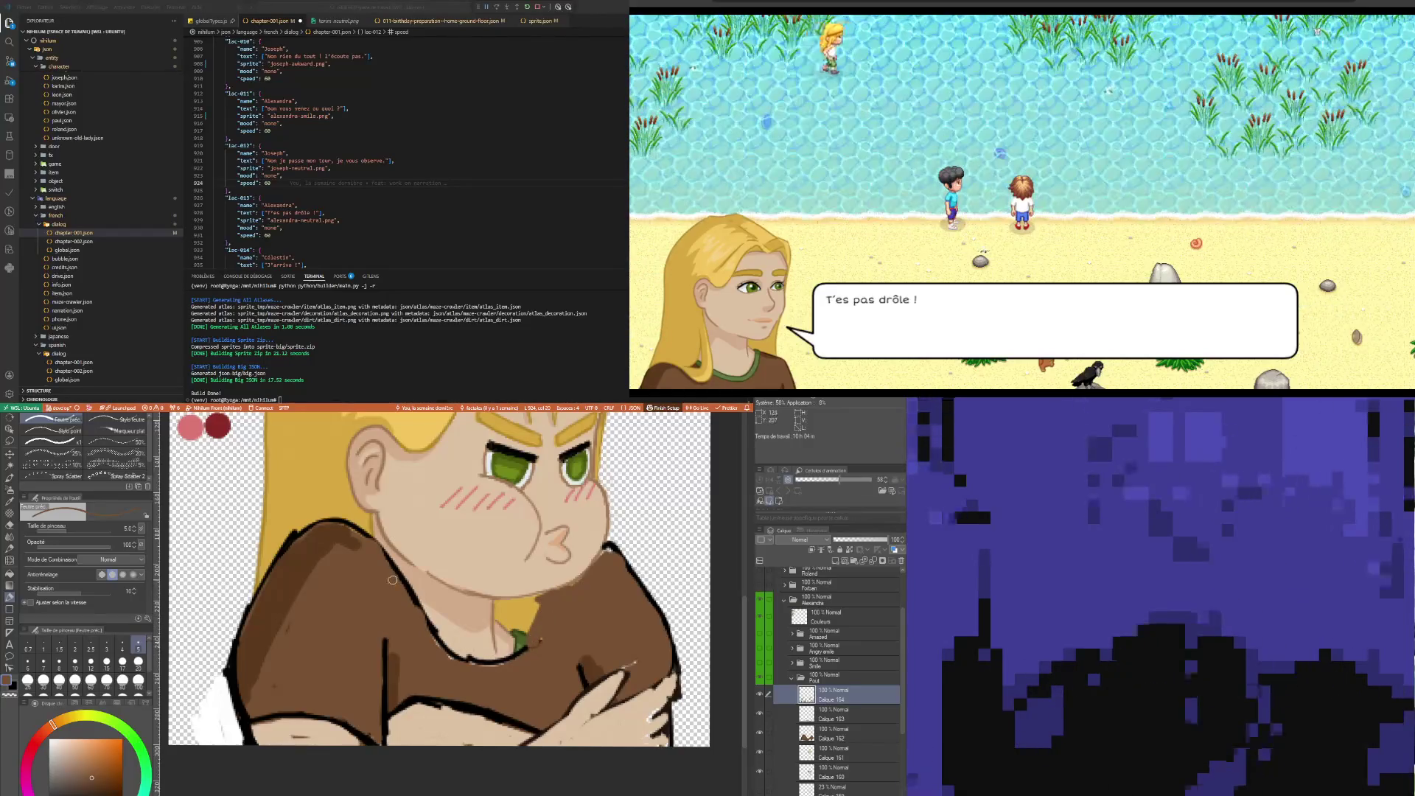
mouse_move(427, 625)
left_mouse_down()
mouse_move(462, 640)
mouse_move(528, 636)
mouse_move(441, 642)
left_mouse_up()
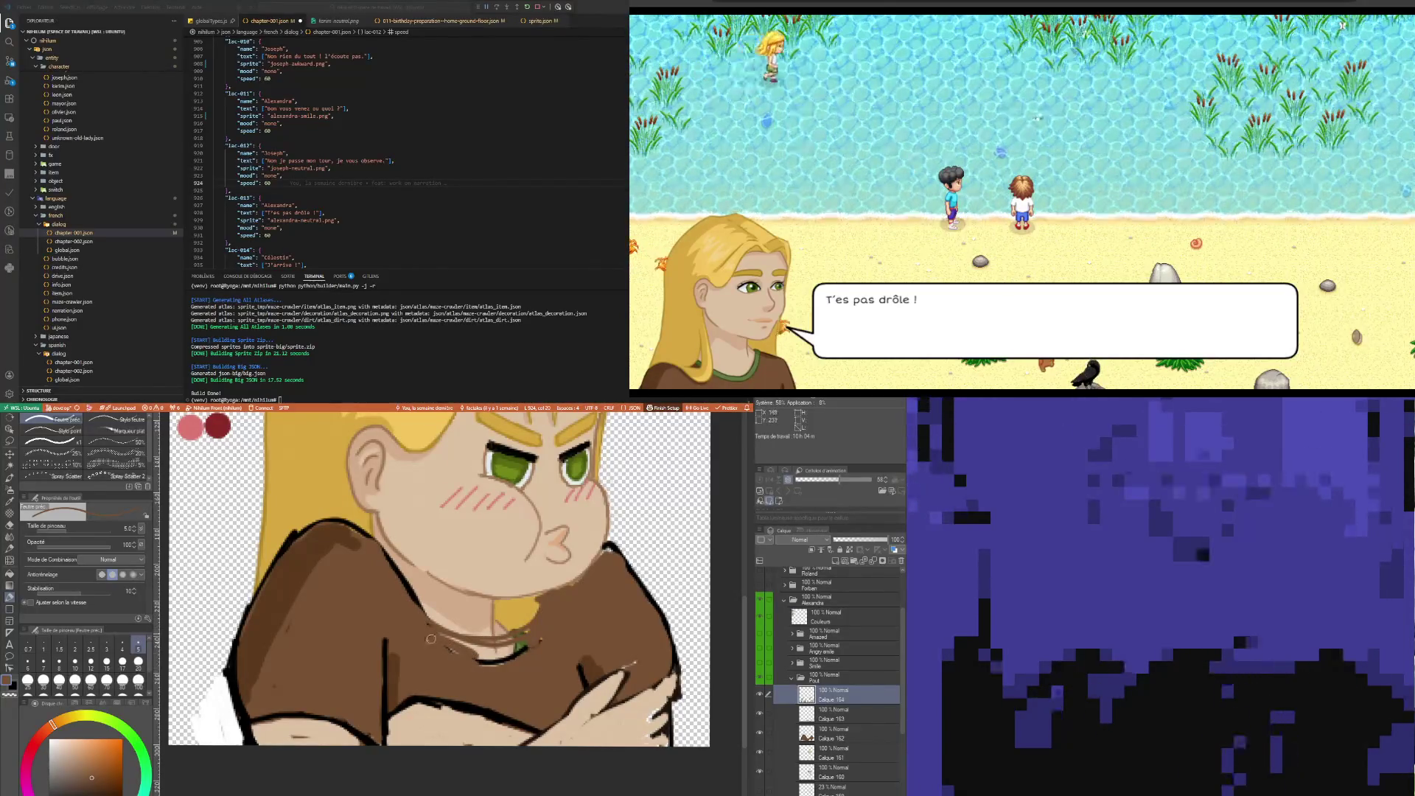
mouse_move(477, 647)
left_mouse_down()
mouse_move(515, 655)
mouse_move(492, 664)
left_mouse_up()
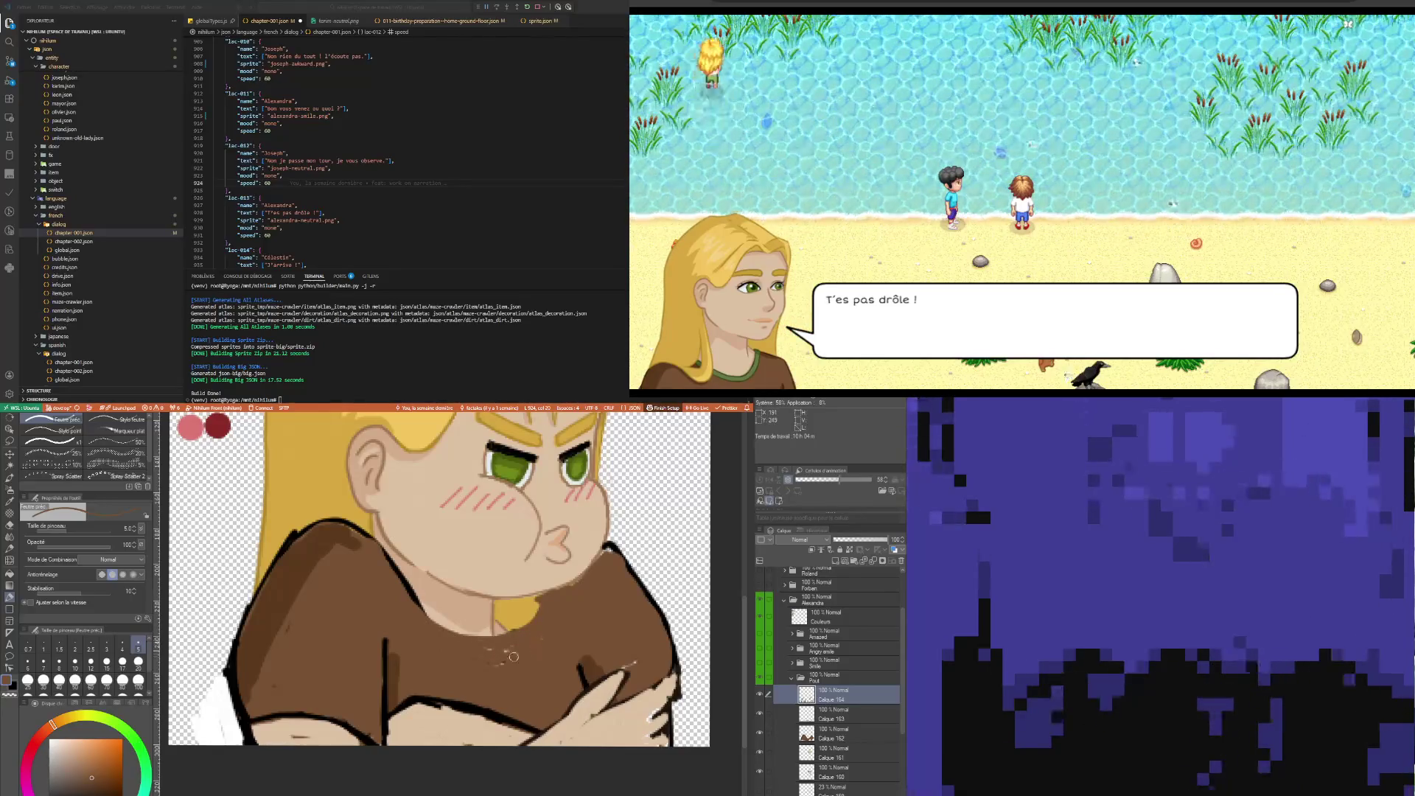
key("ctrl+z")
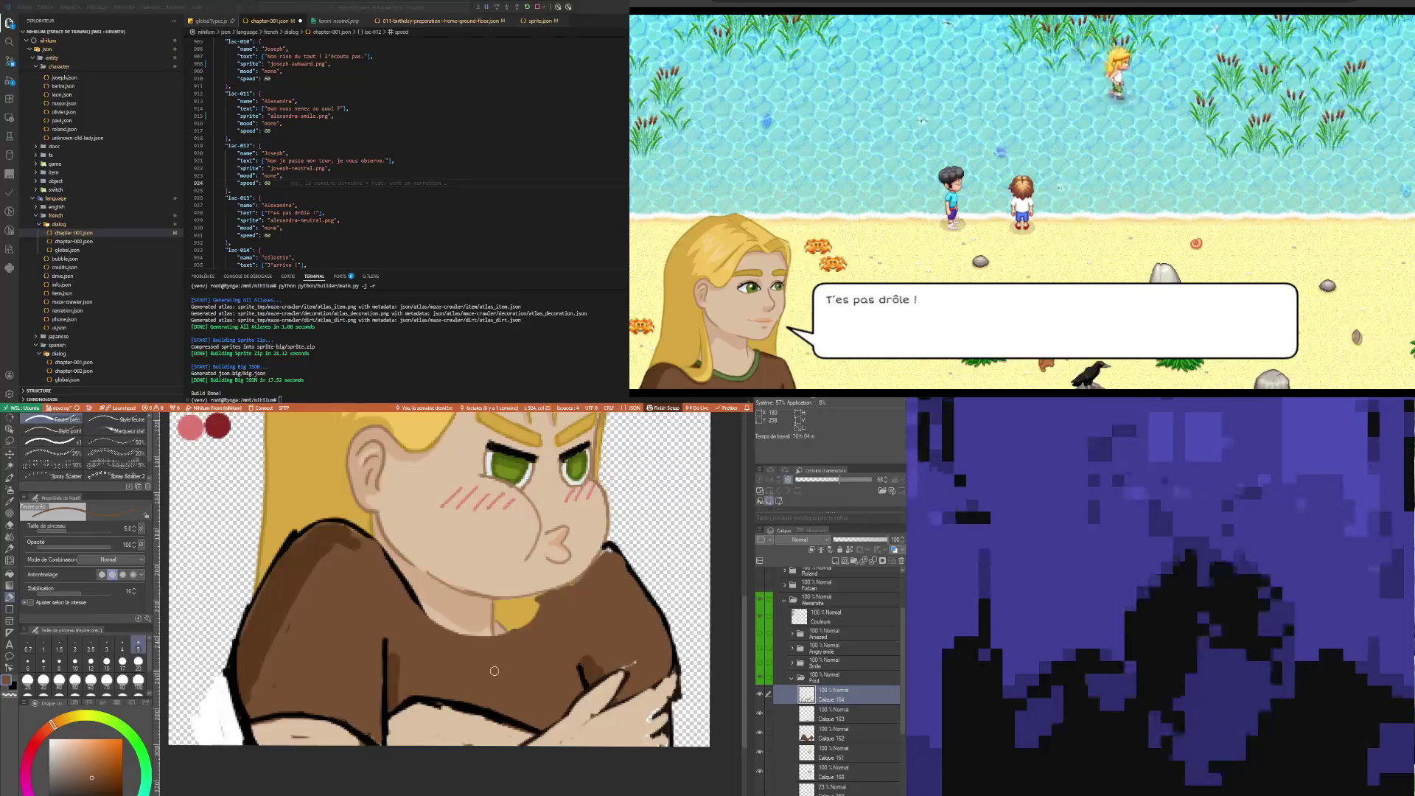
left_click(760, 695)
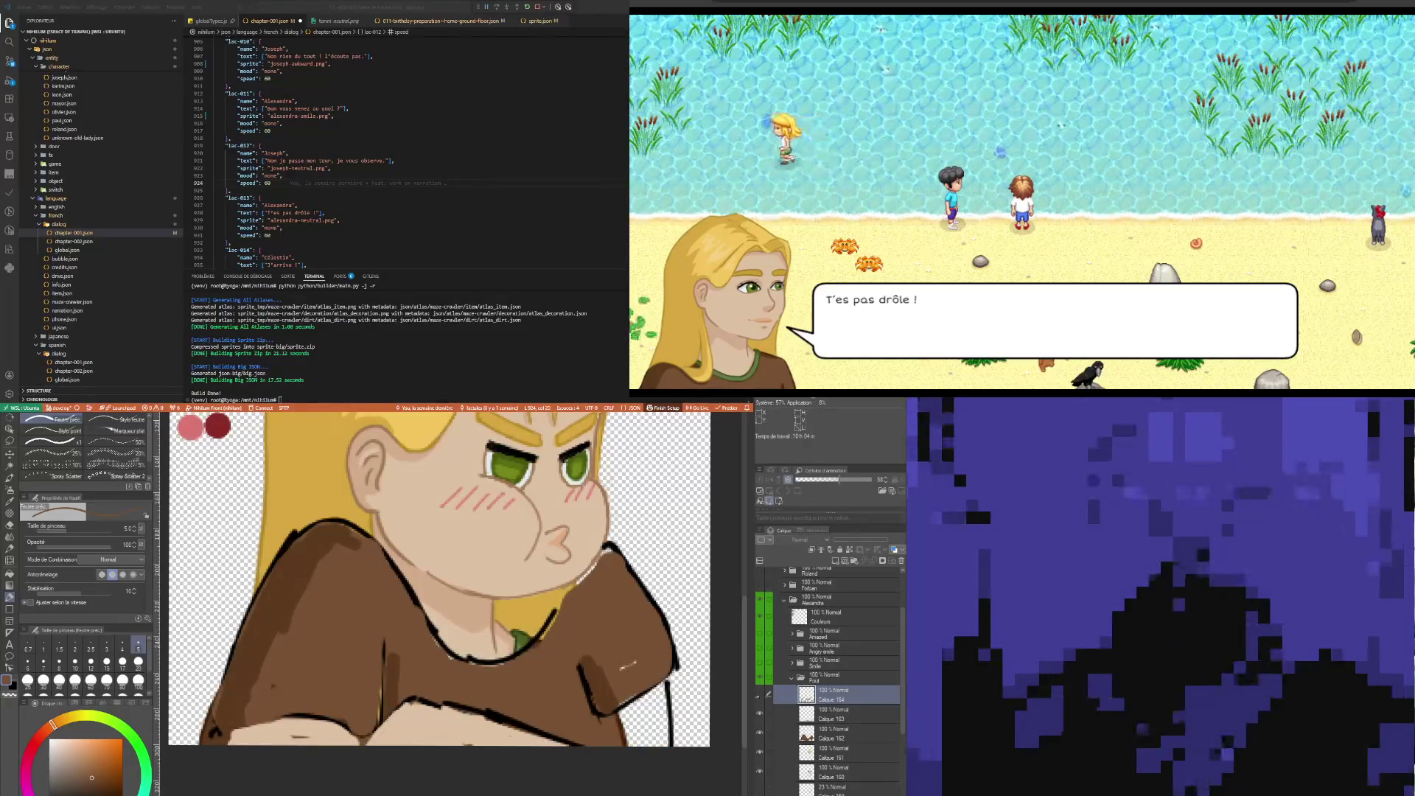
Sample the pendant's dark green and draw a thin green collar line along the neck
key("i")
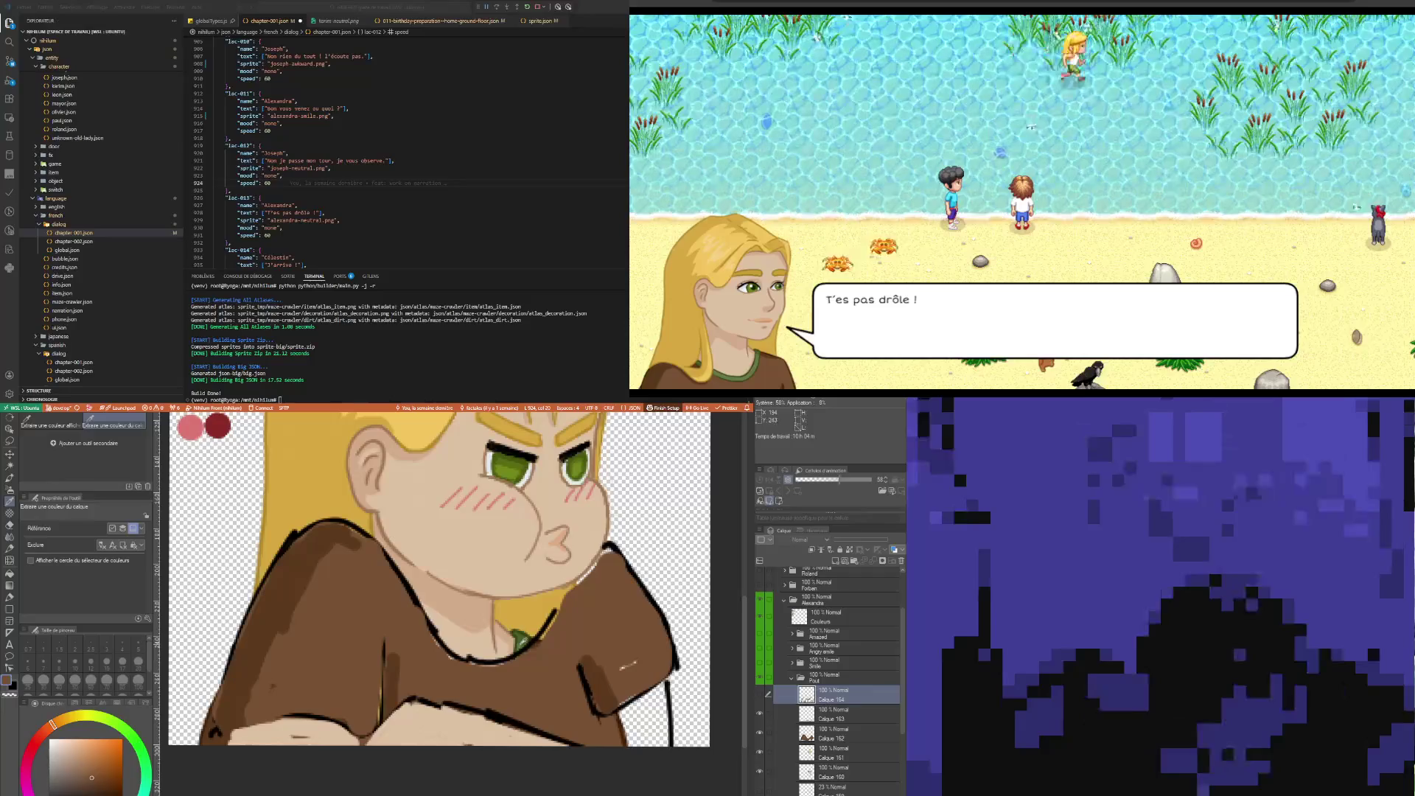
left_click(520, 638)
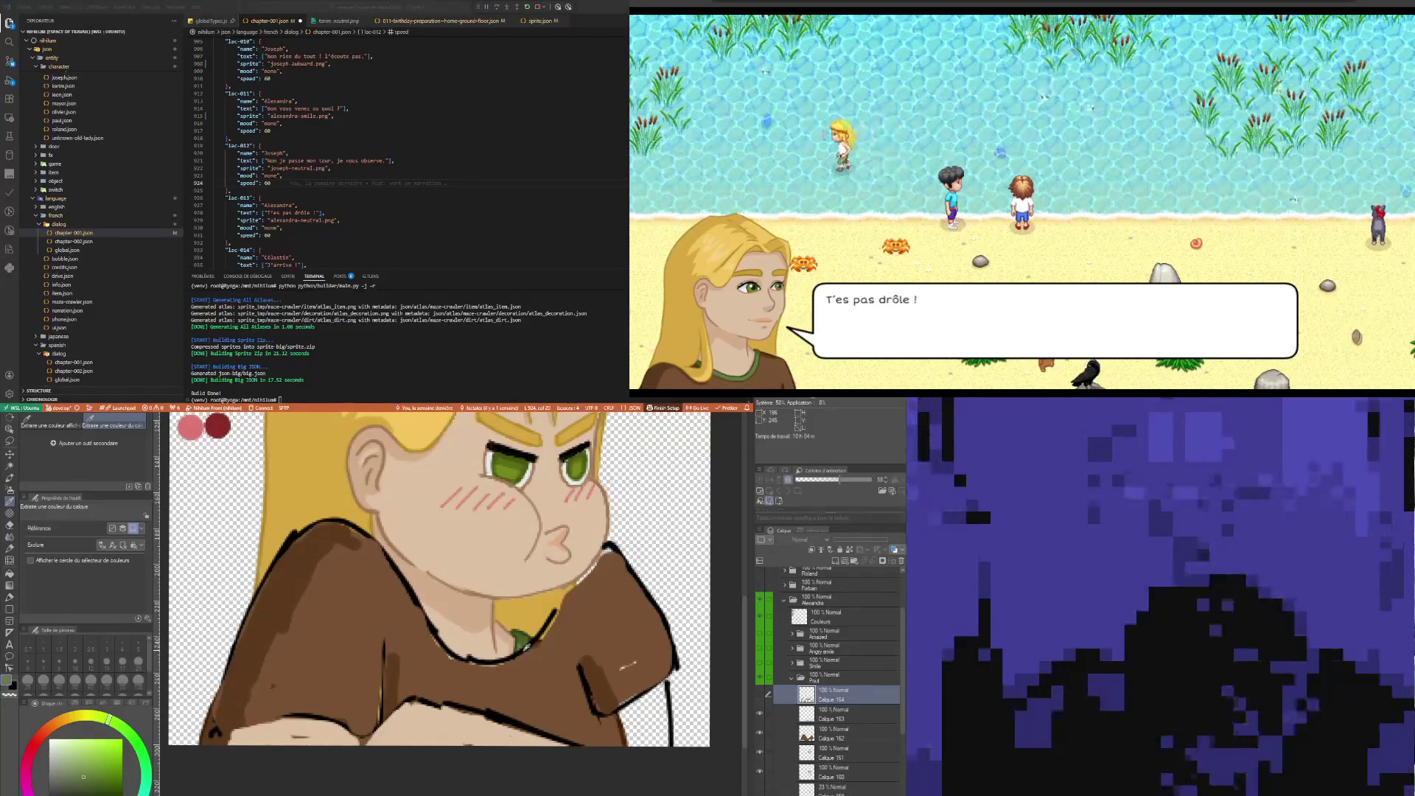
key("p")
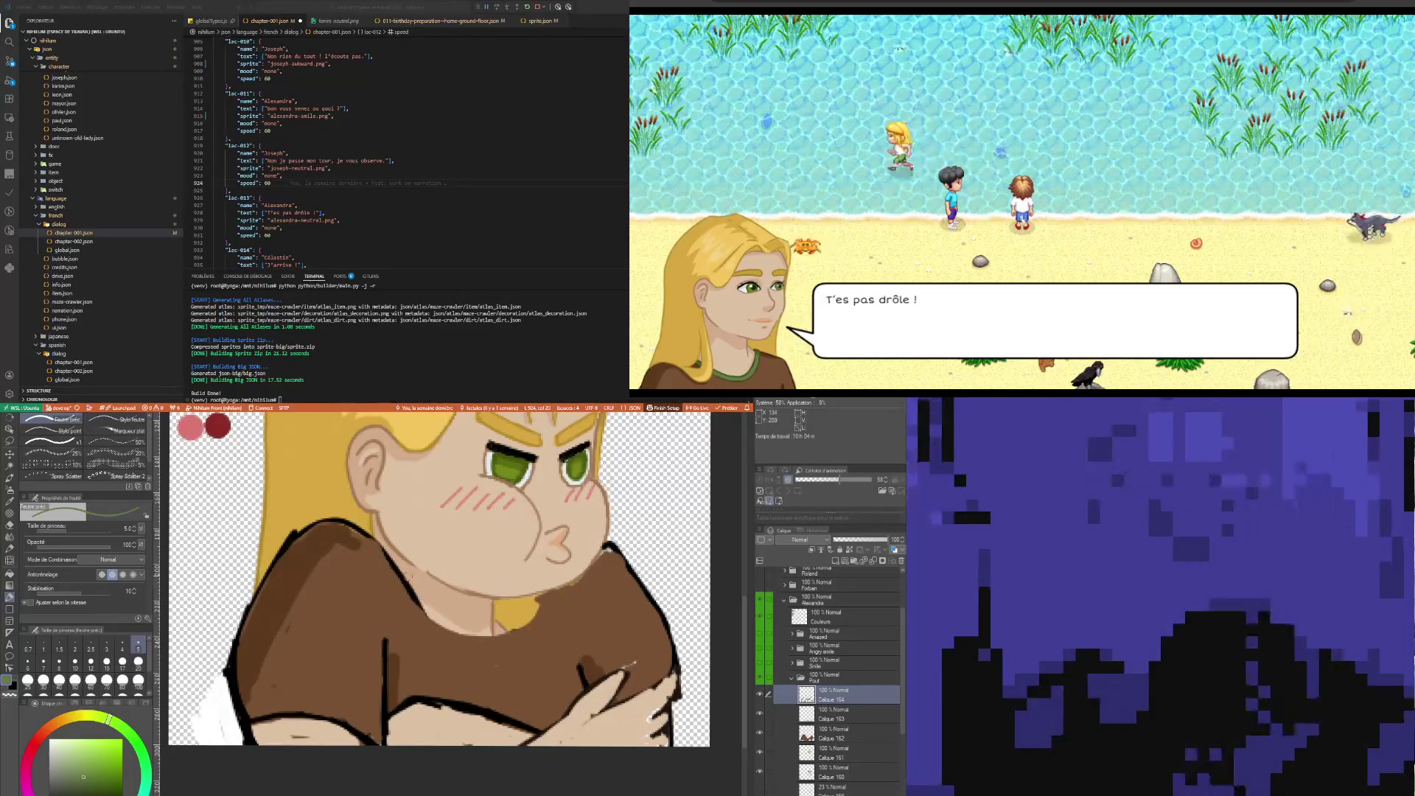
mouse_move(403, 574)
left_mouse_down()
mouse_move(441, 623)
mouse_move(517, 624)
mouse_move(530, 604)
left_mouse_up()
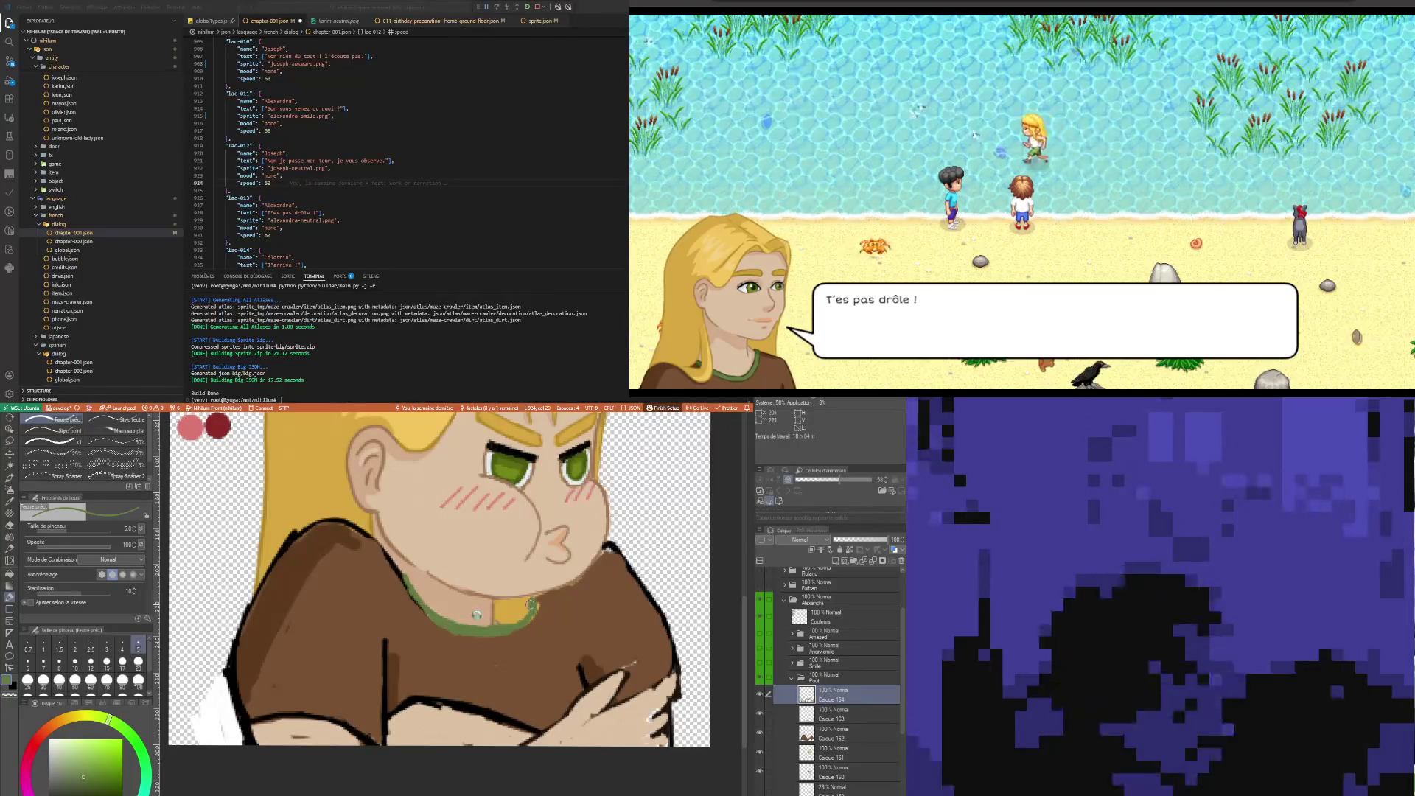
Resample the skin tone and zoom out to check the whole portrait
key("i")
left_click(478, 609)
key("p")
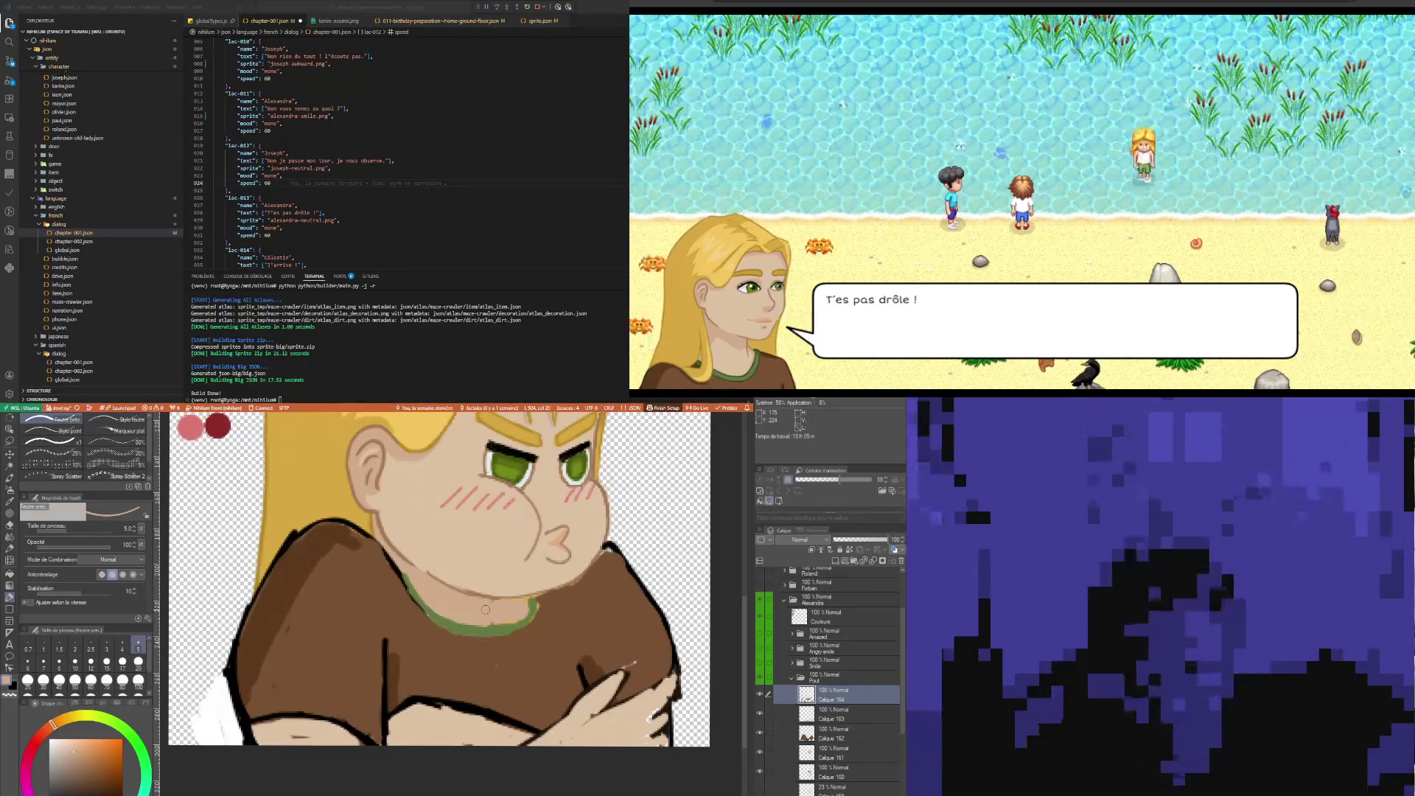
scroll(370, 607, "down", 2)
scroll(370, 607, "down", 1)
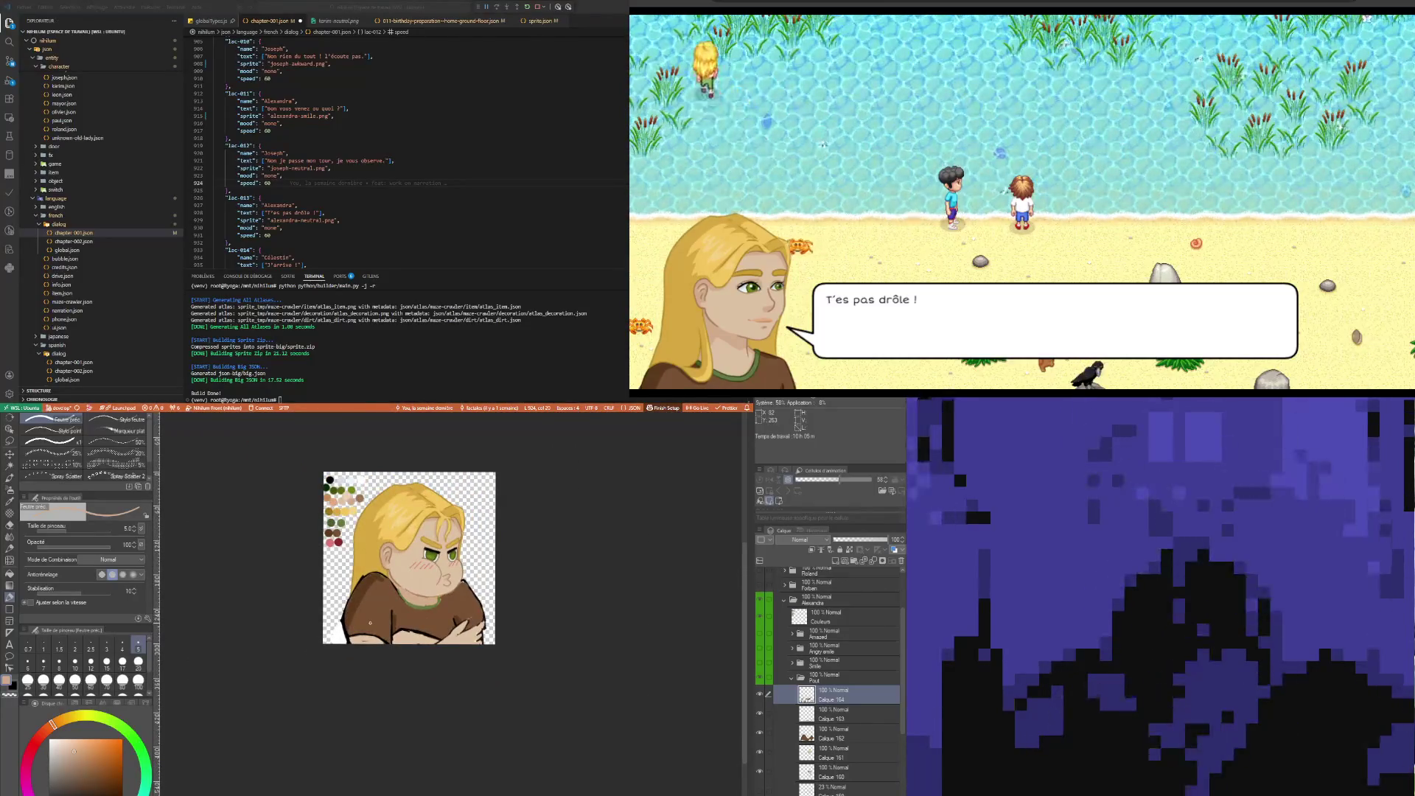
scroll(369, 607, "down", 1)
scroll(370, 607, "up", 1)
scroll(435, 628, "up", 3)
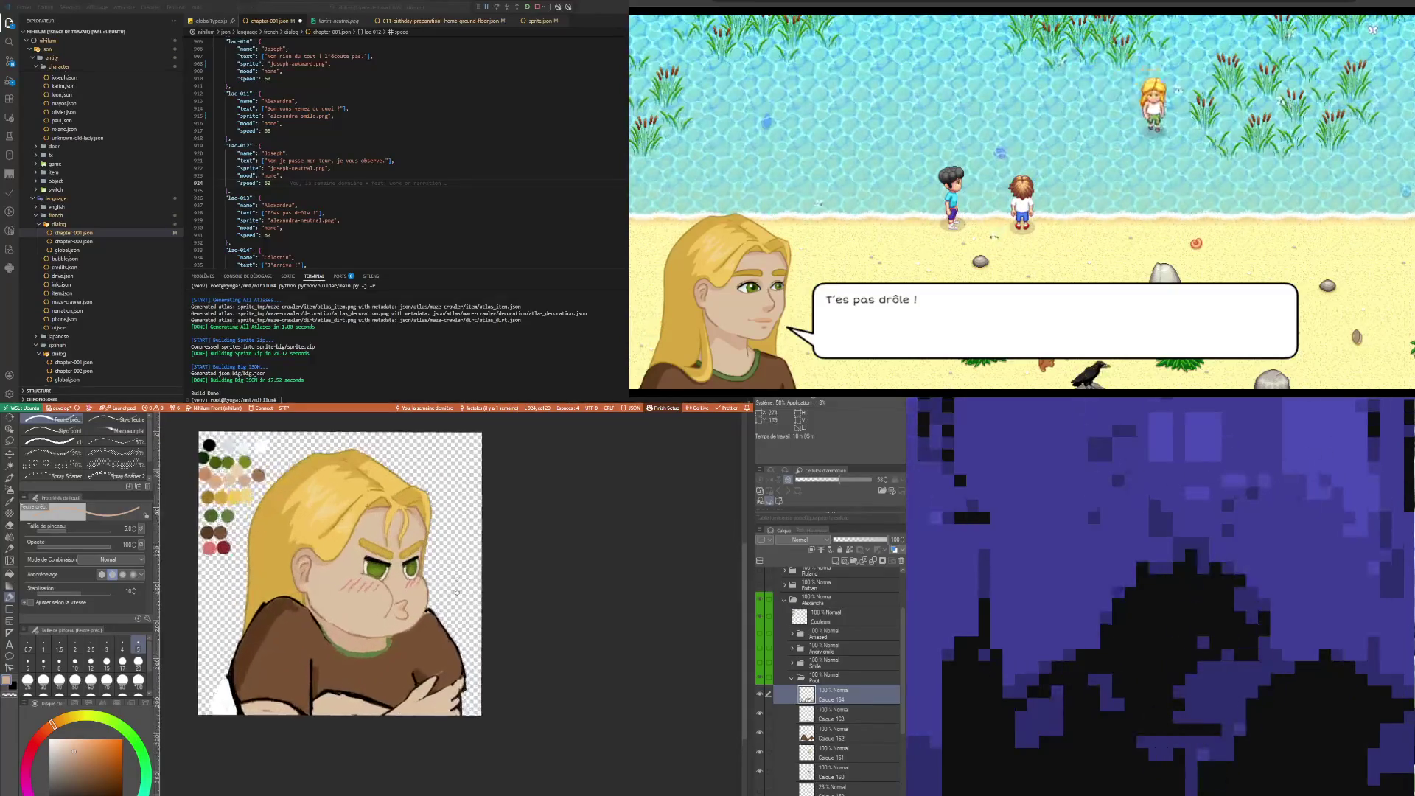
scroll(437, 627, "down", 1)
scroll(437, 628, "up", 1)
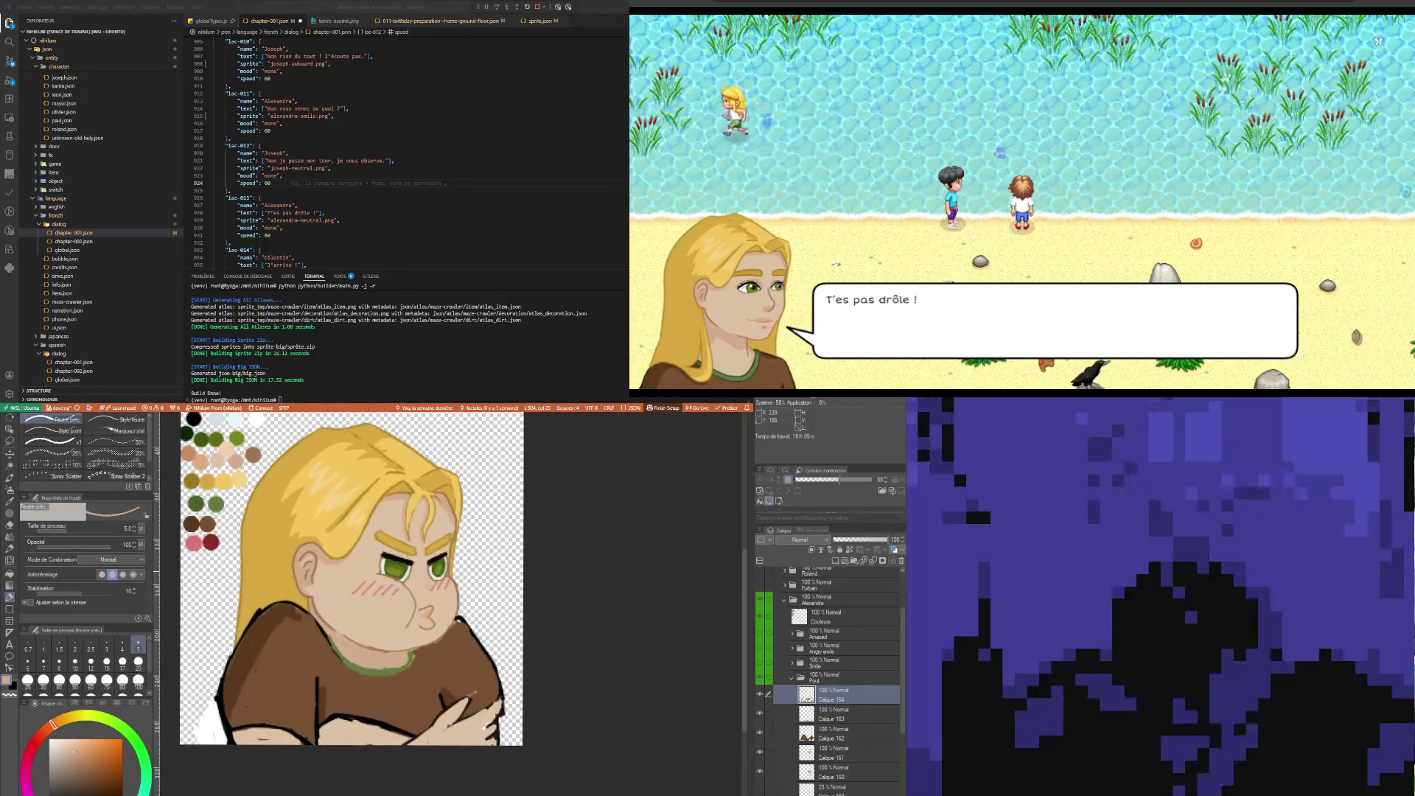
Retouch the collar in sampled green, then the shirt edge in sampled brown, with the Feutre préc. pen
key("i")
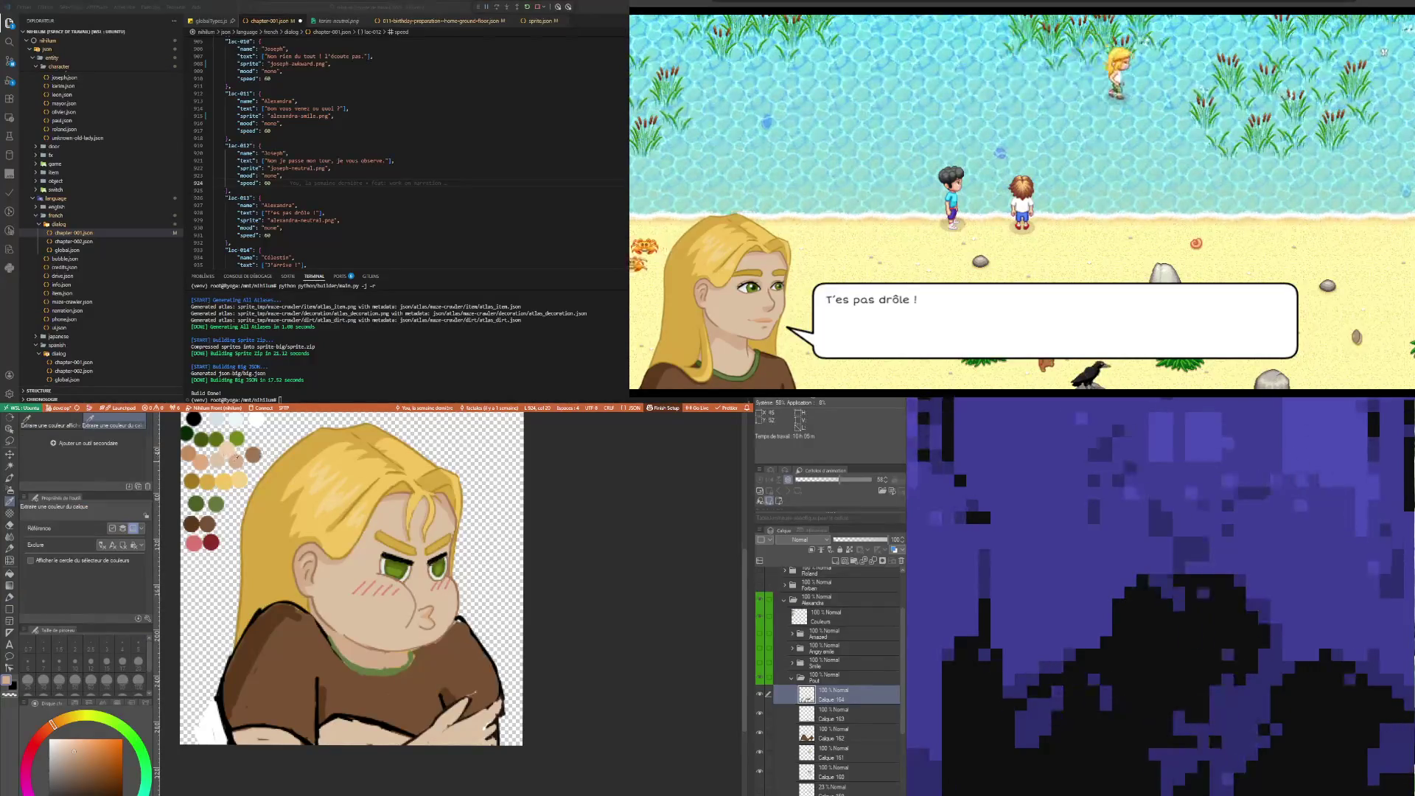
key("p")
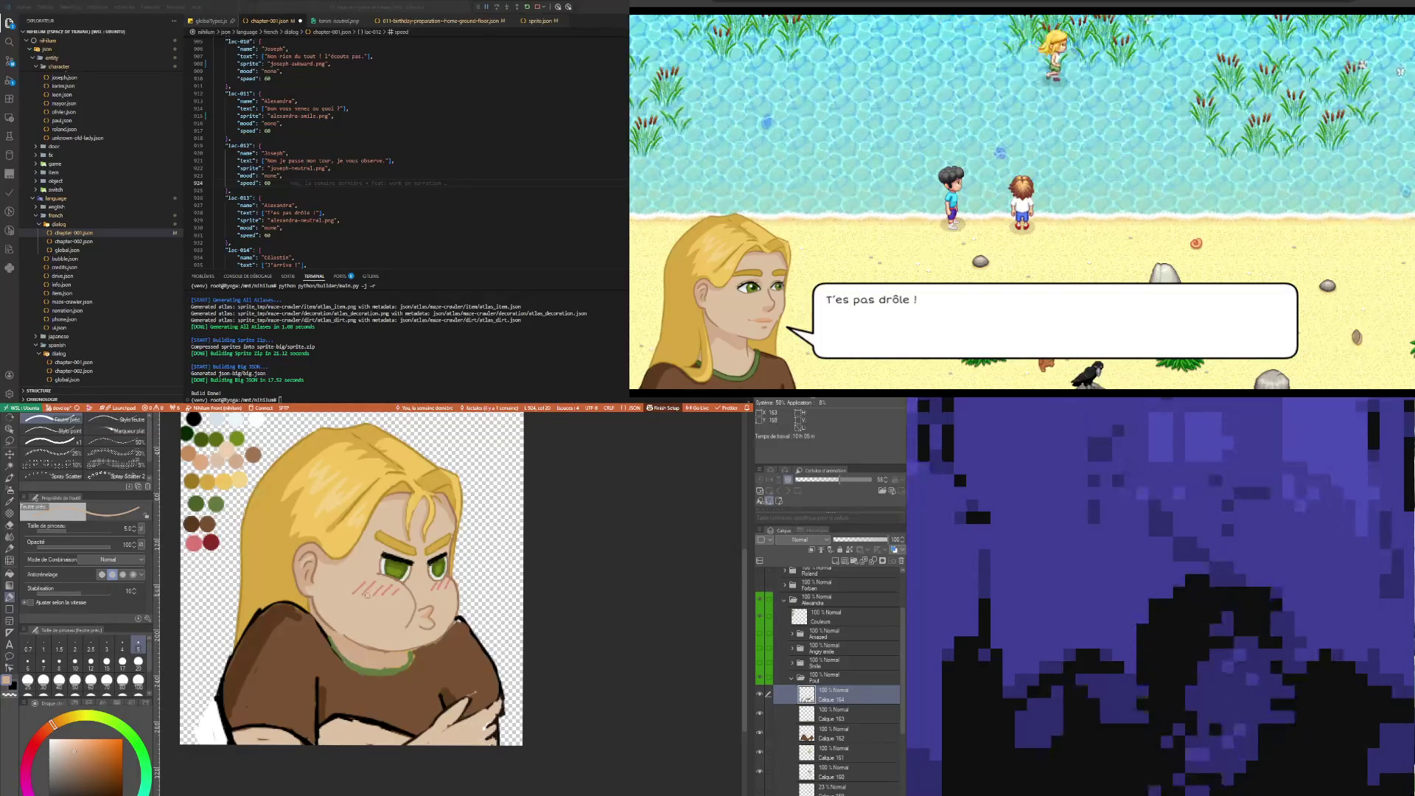
key("i")
left_click(392, 661)
key("p")
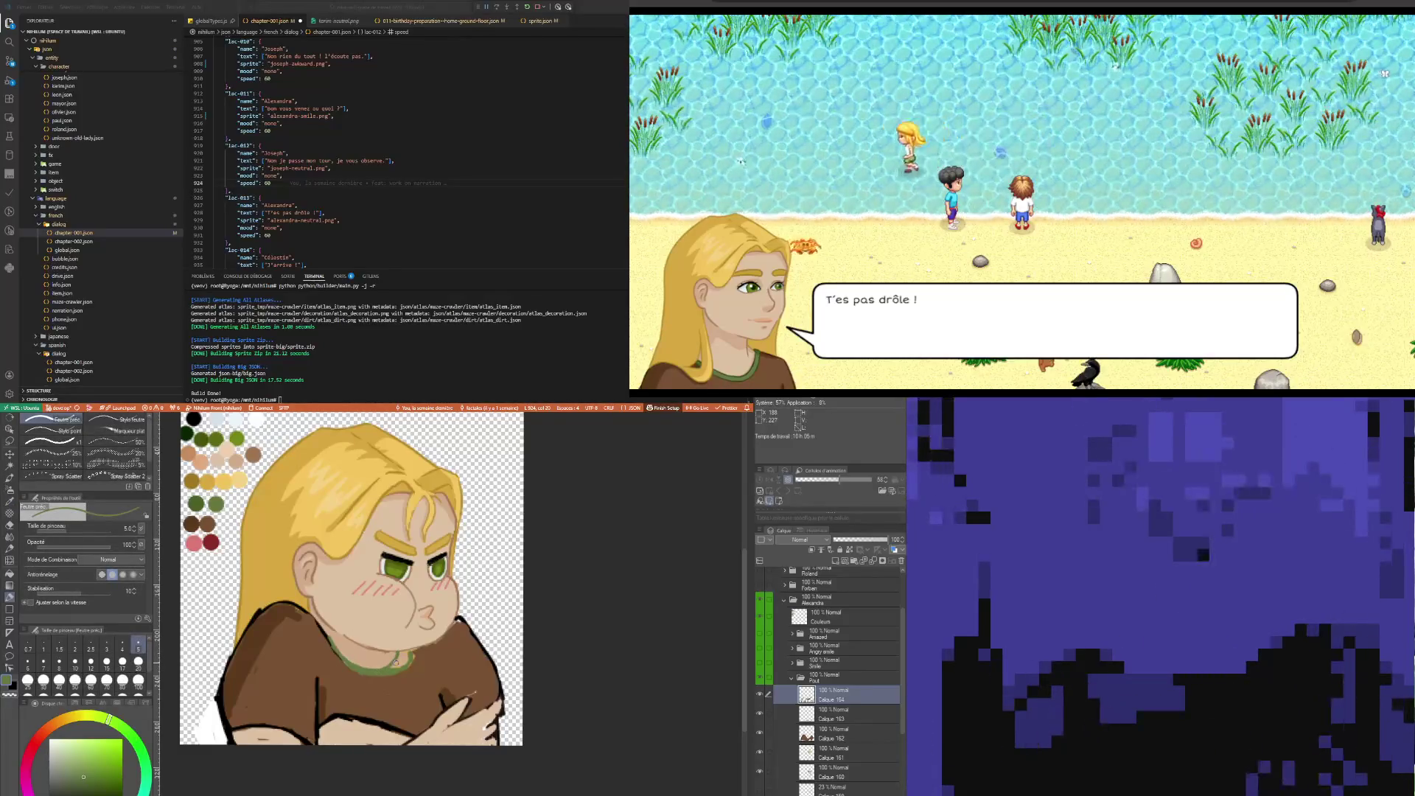
key("i")
left_click(416, 672)
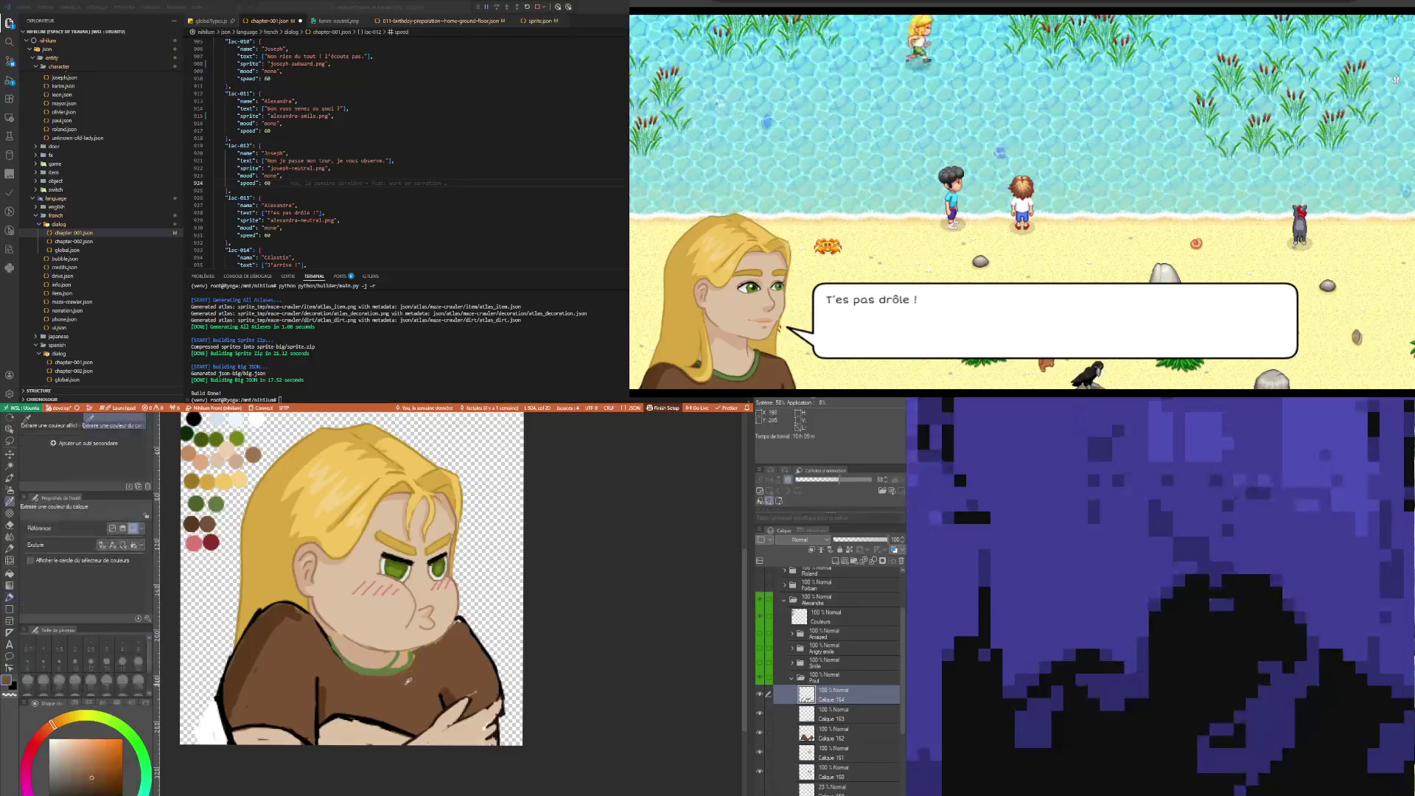
key("p")
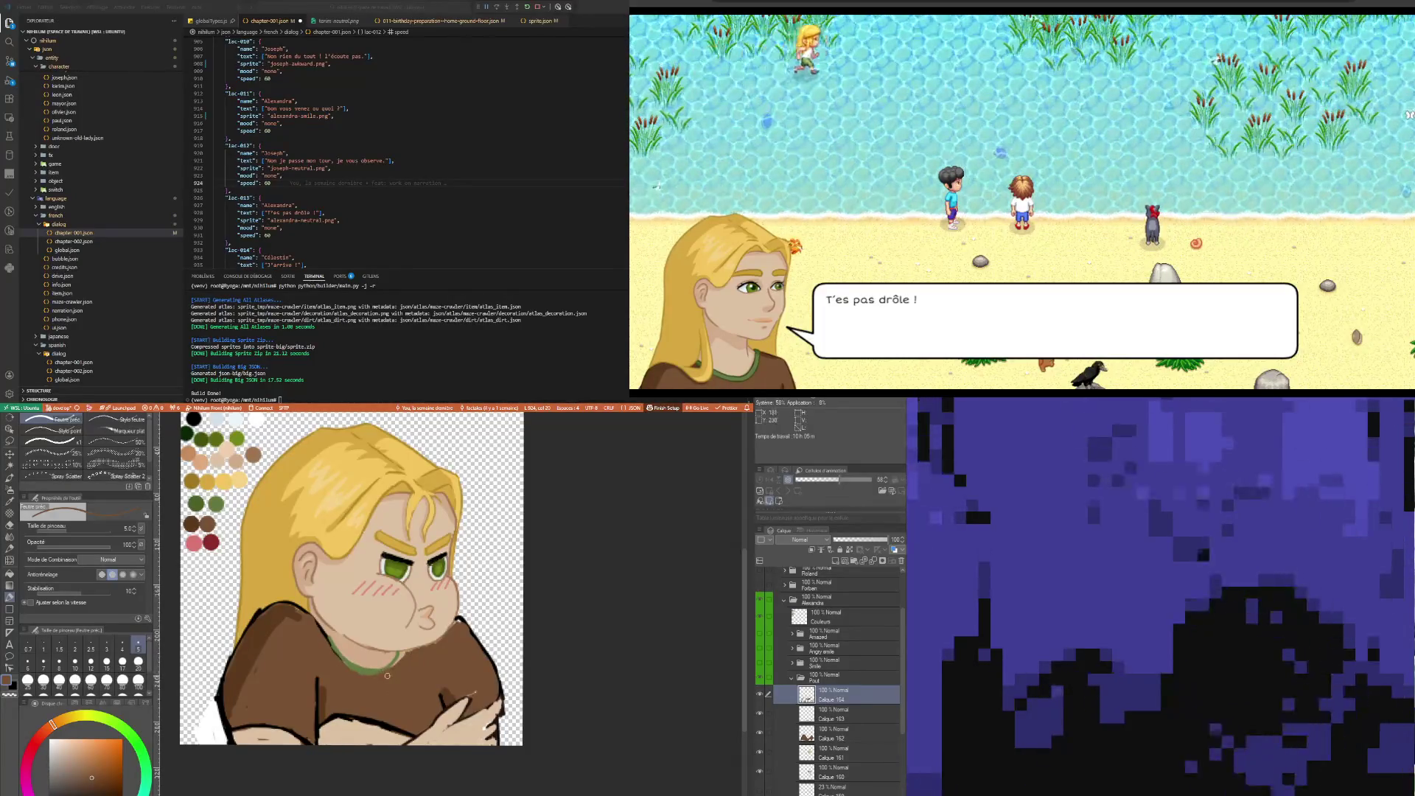
Touch up the collar again in green and the shirt in brown, then select black
key("i")
left_click(368, 652)
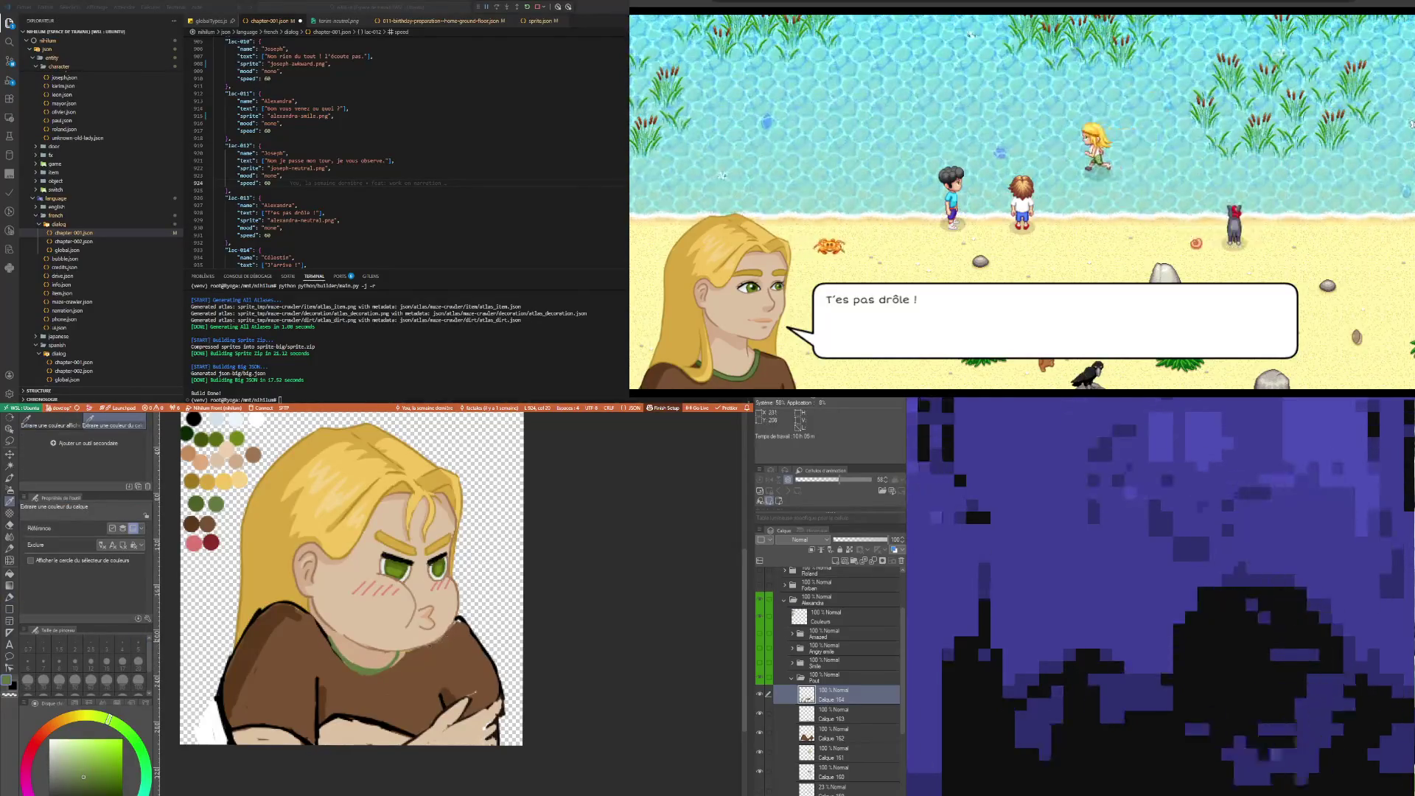
key("p")
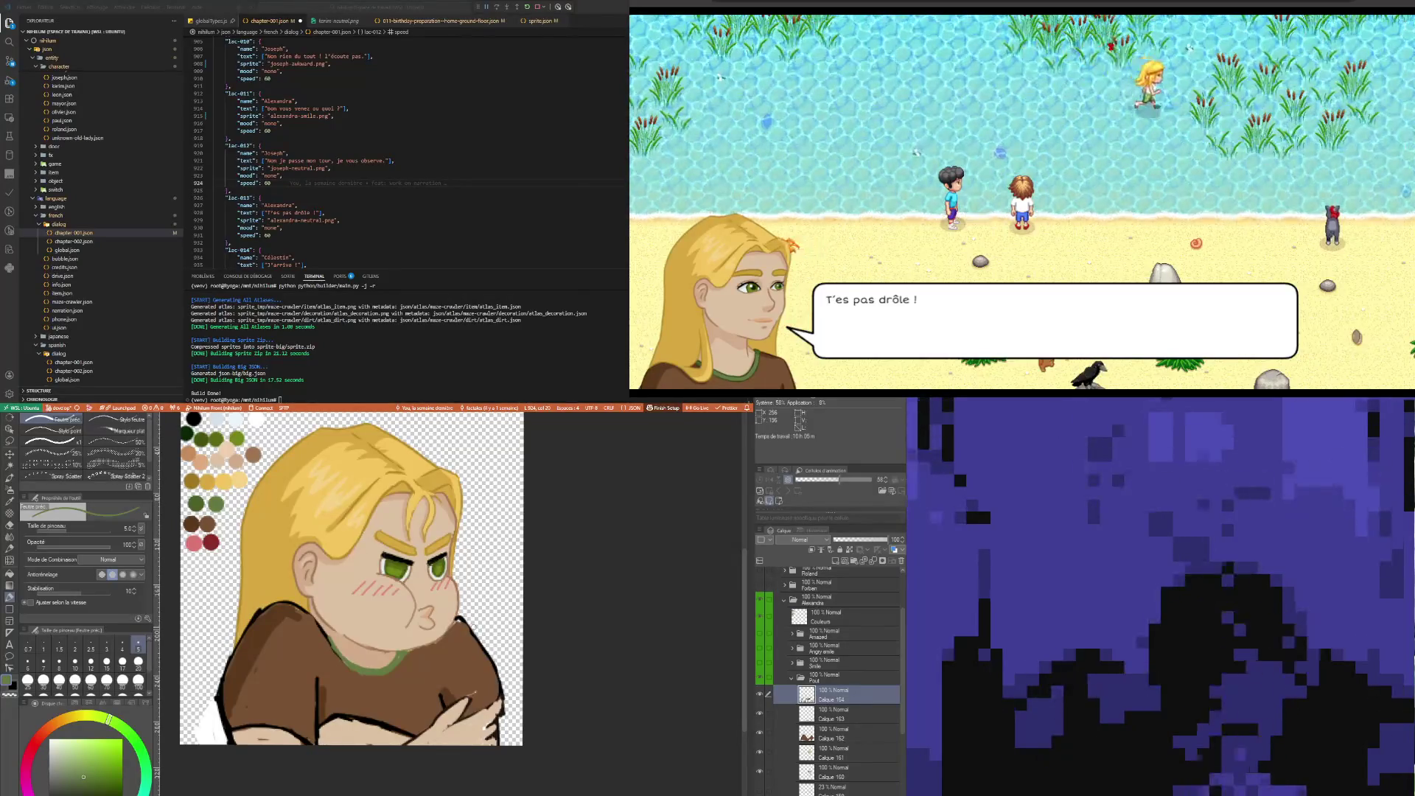
key("i")
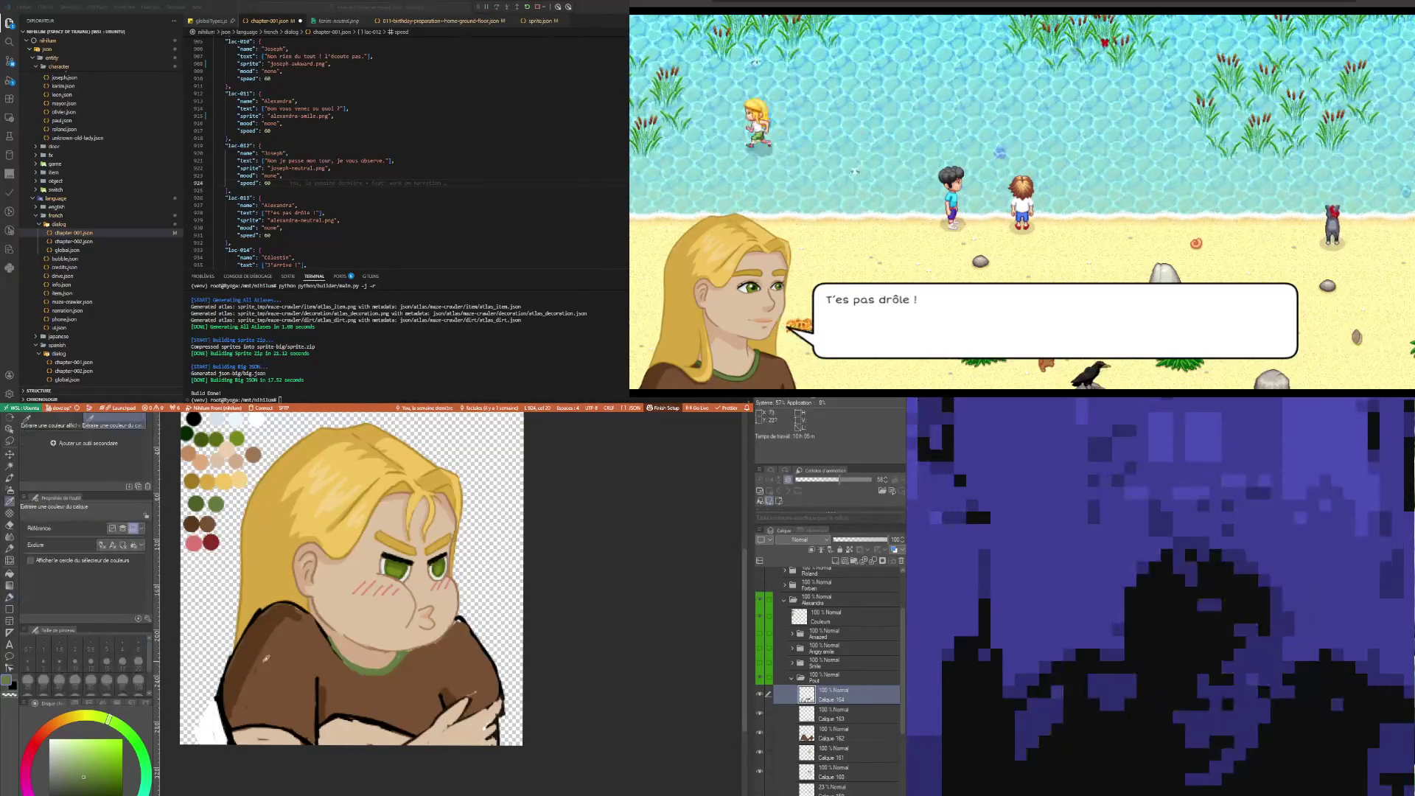
left_click(267, 656)
key("p")
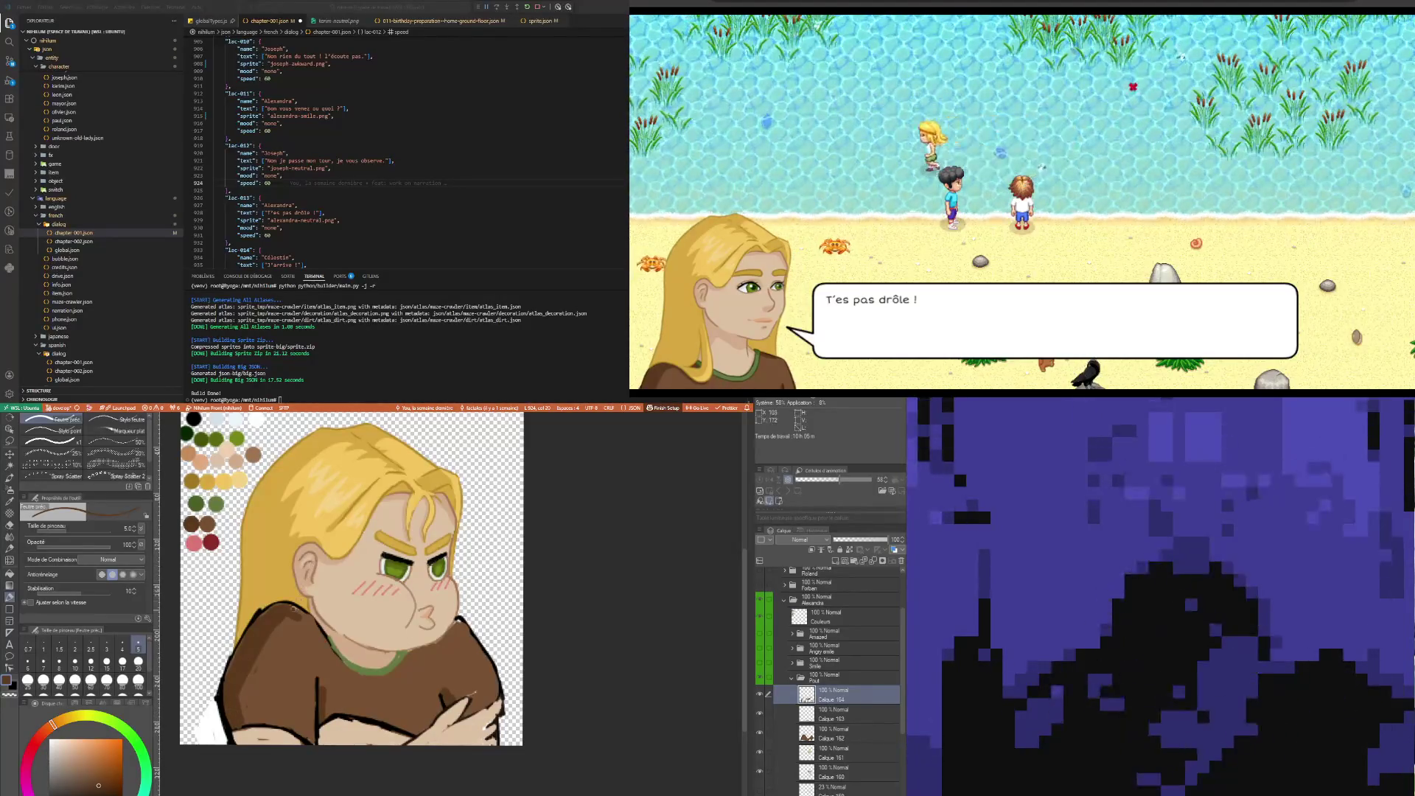
left_click(223, 731, "alt")
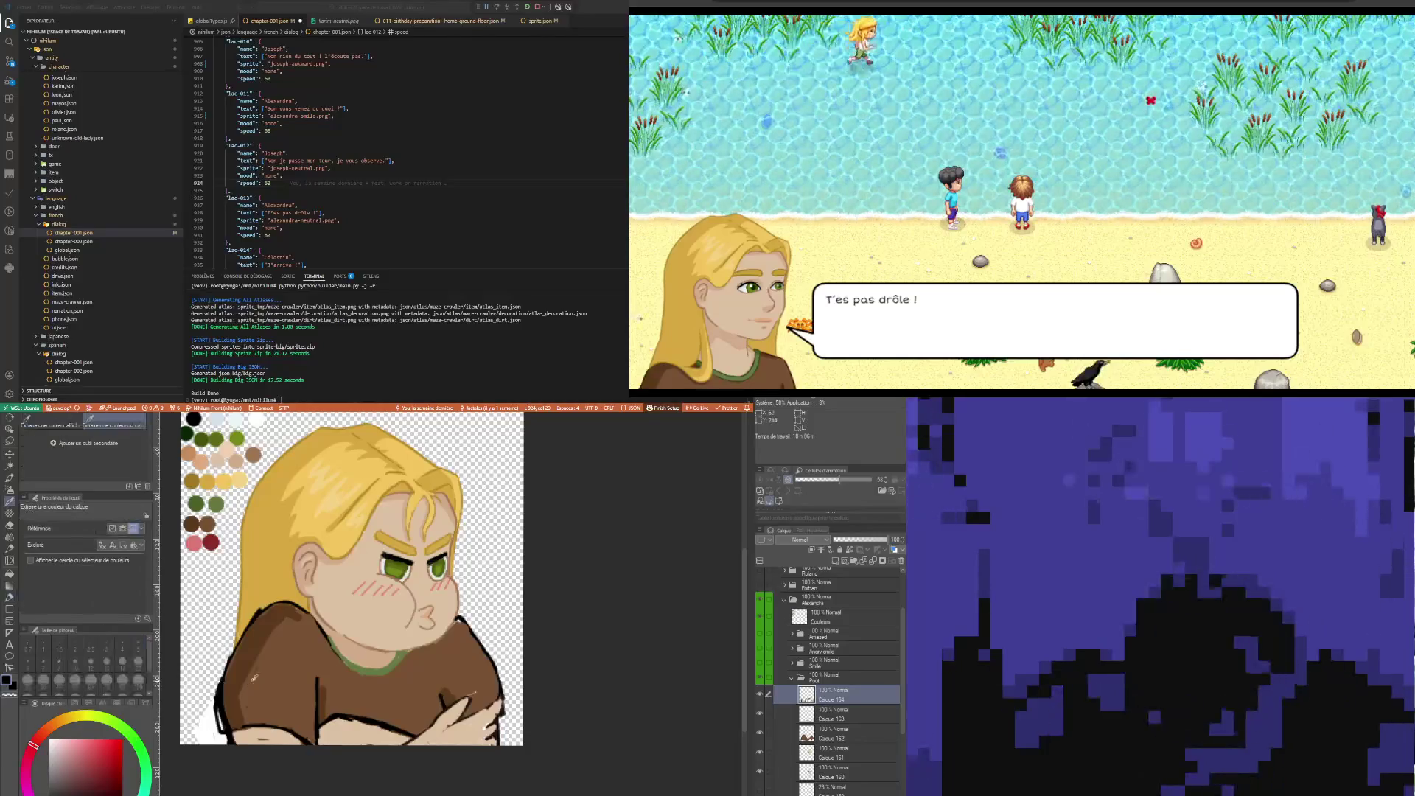
Pick shirt browns, blush pink and skin tone, then shade the sleeve and under the collar darker
left_click(229, 726, "alt")
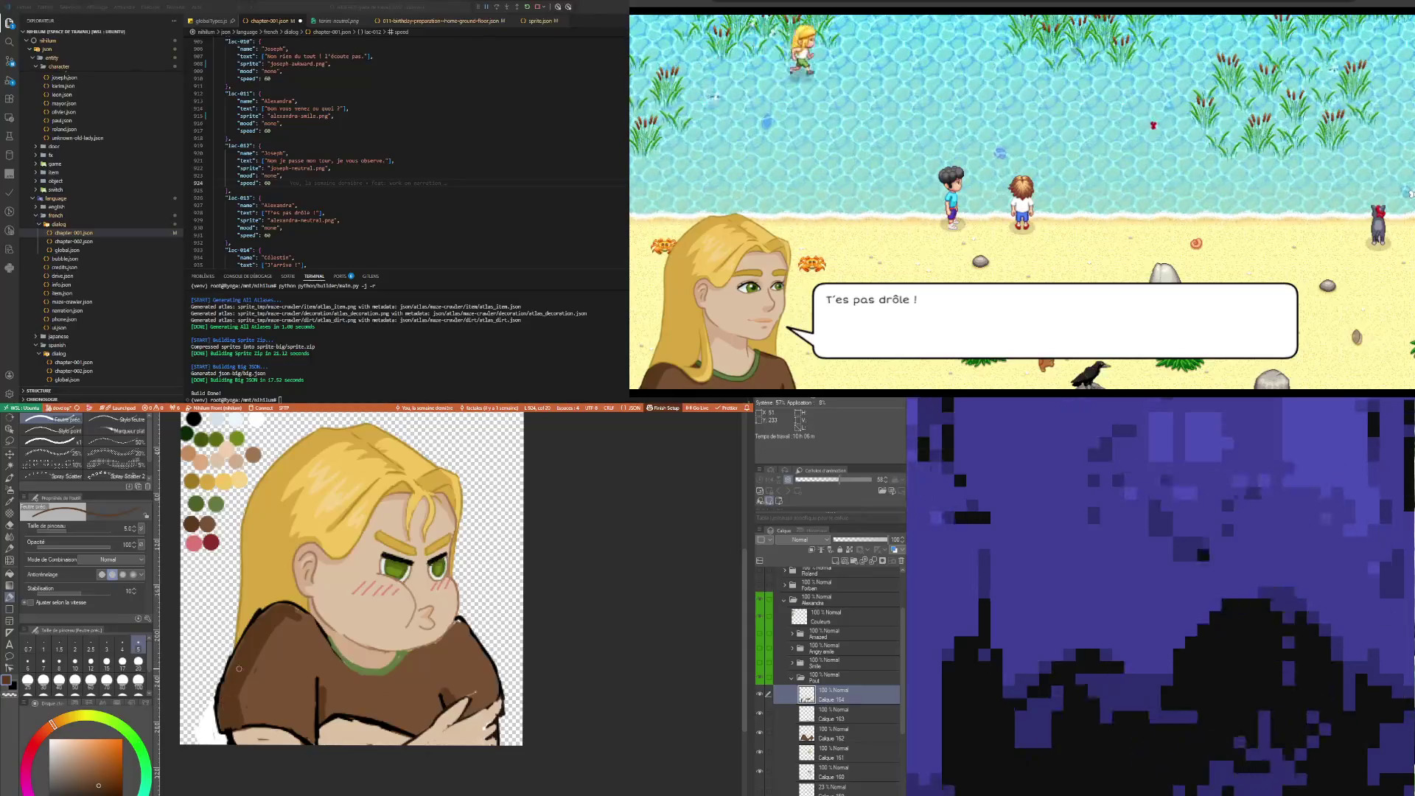
left_click(276, 675, "alt")
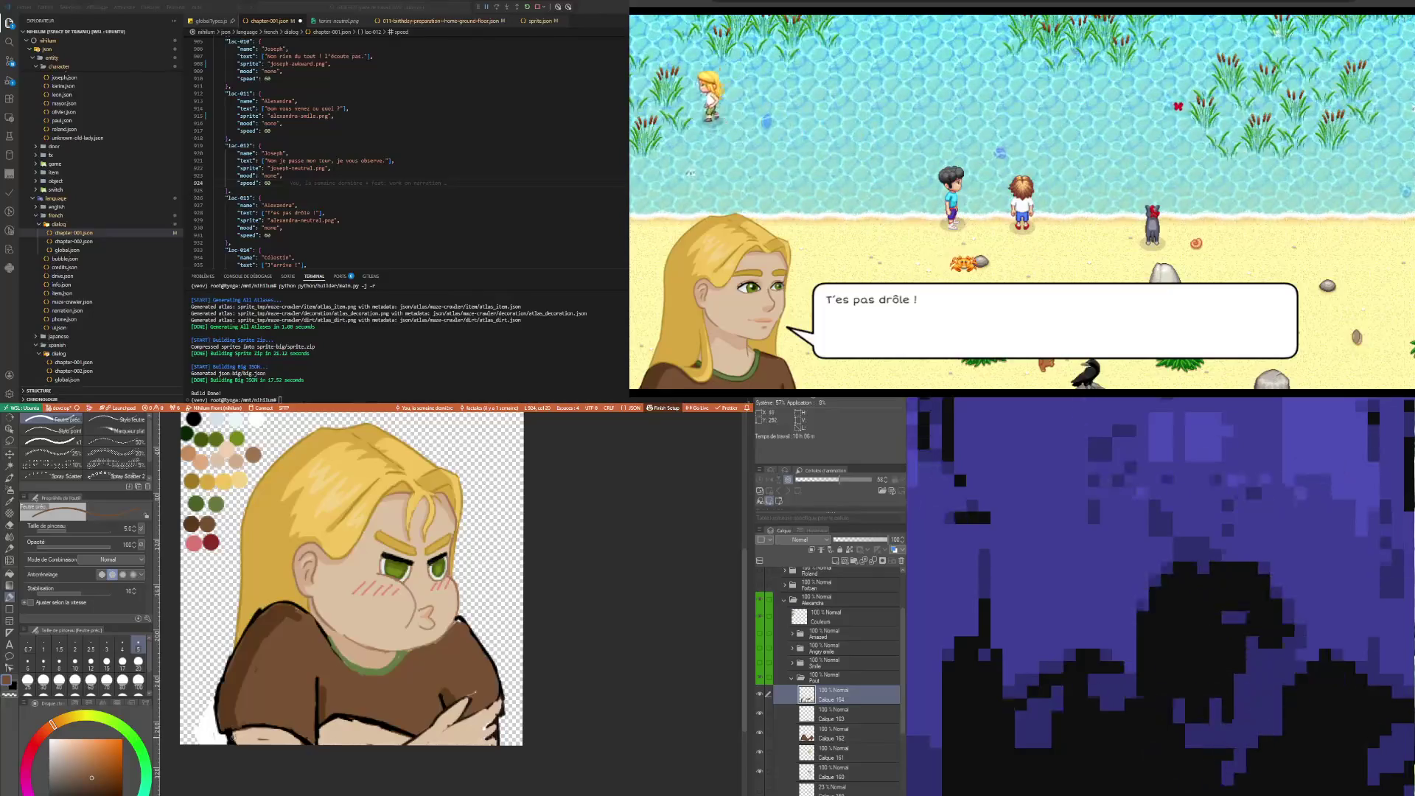
left_click(238, 737, "alt")
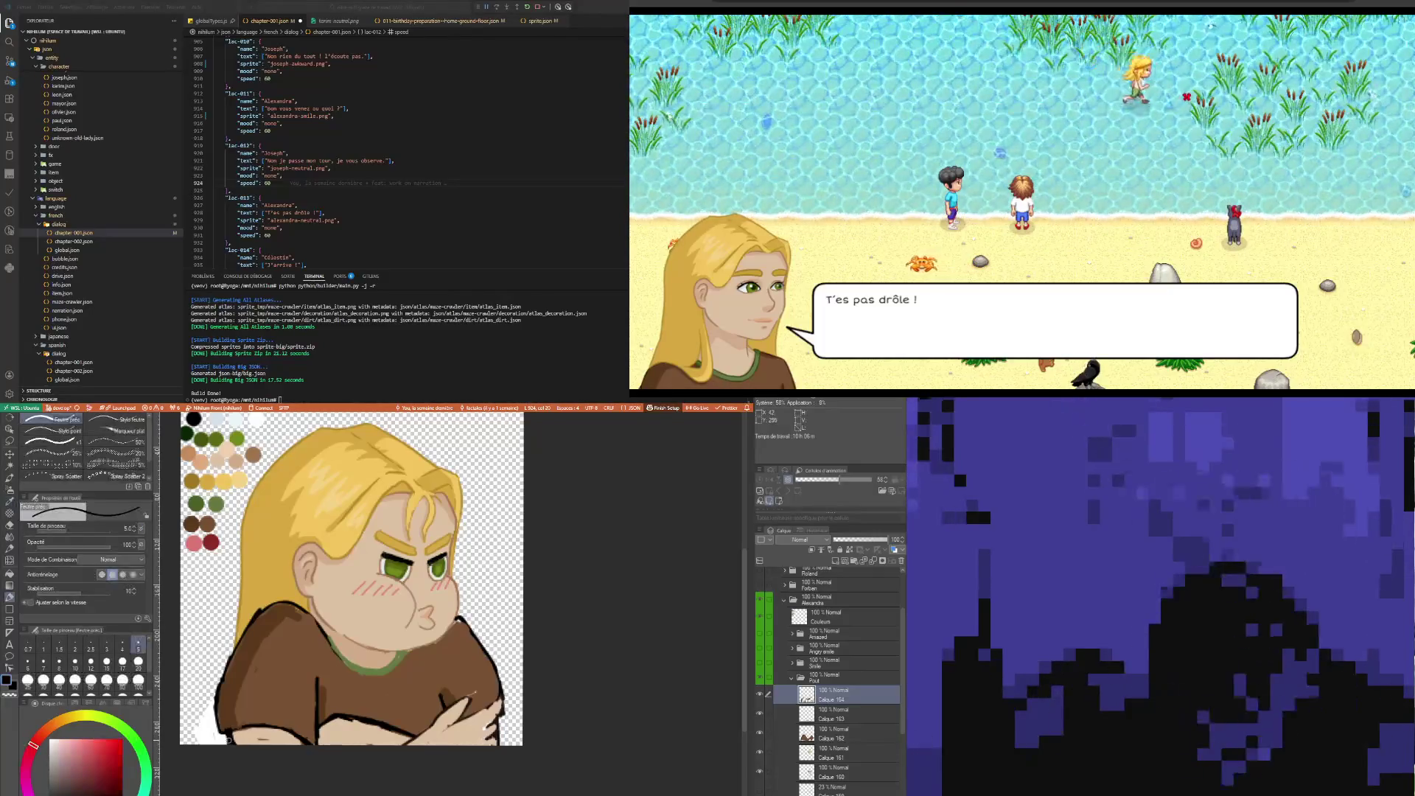
left_click(265, 717, "alt")
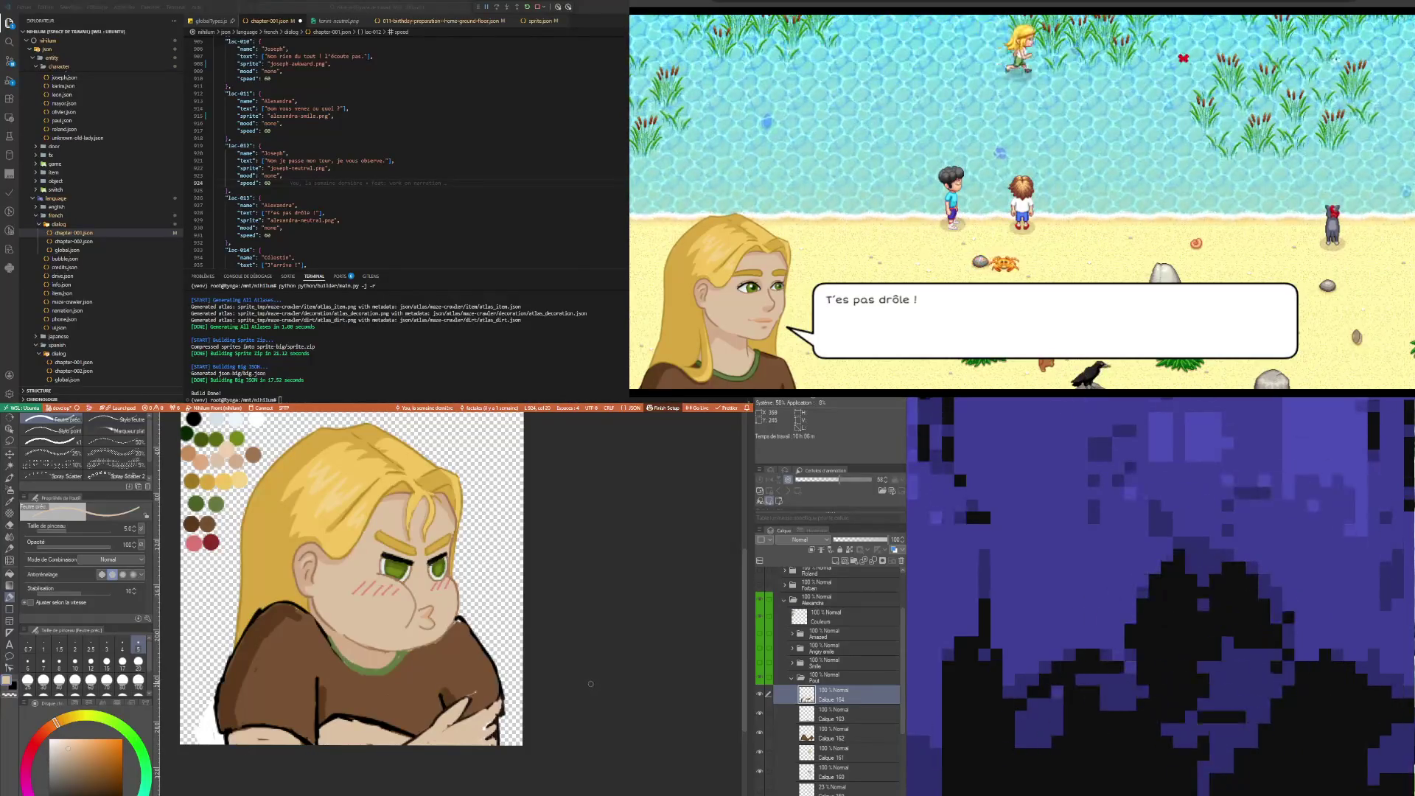
key("i")
left_click(321, 547)
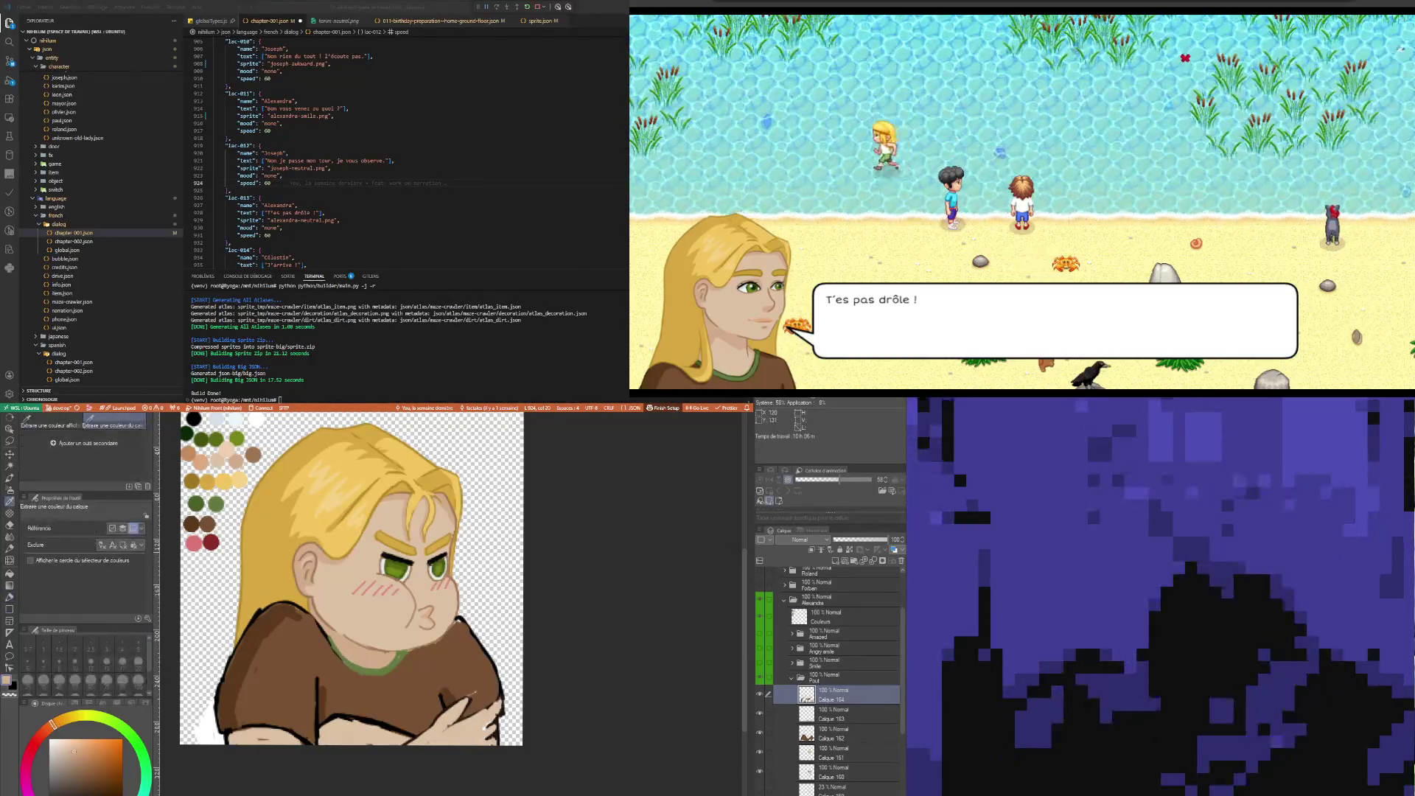
key("p")
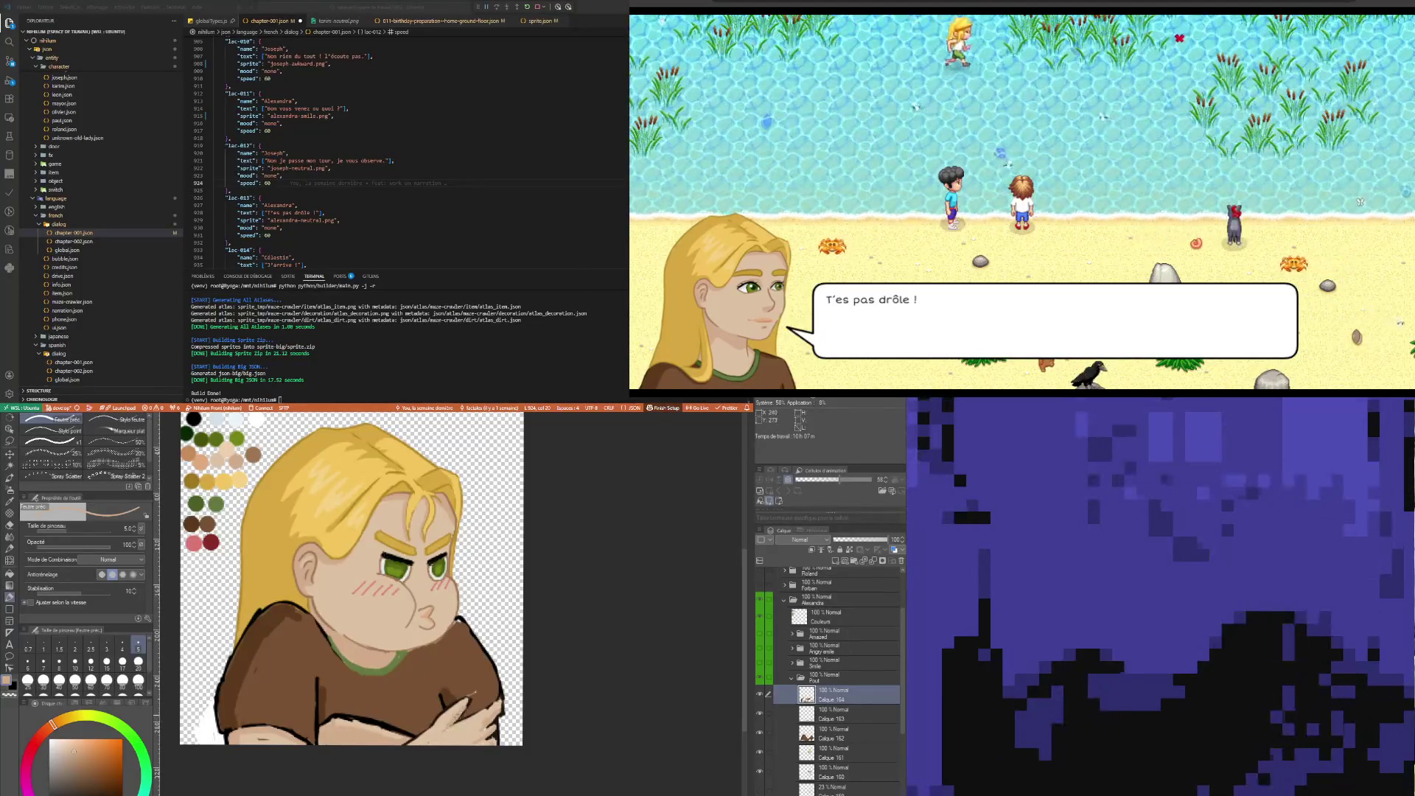
Paint dark-brown and collar-green shading around the crossed arms using colours sampled from the drawing
key("i")
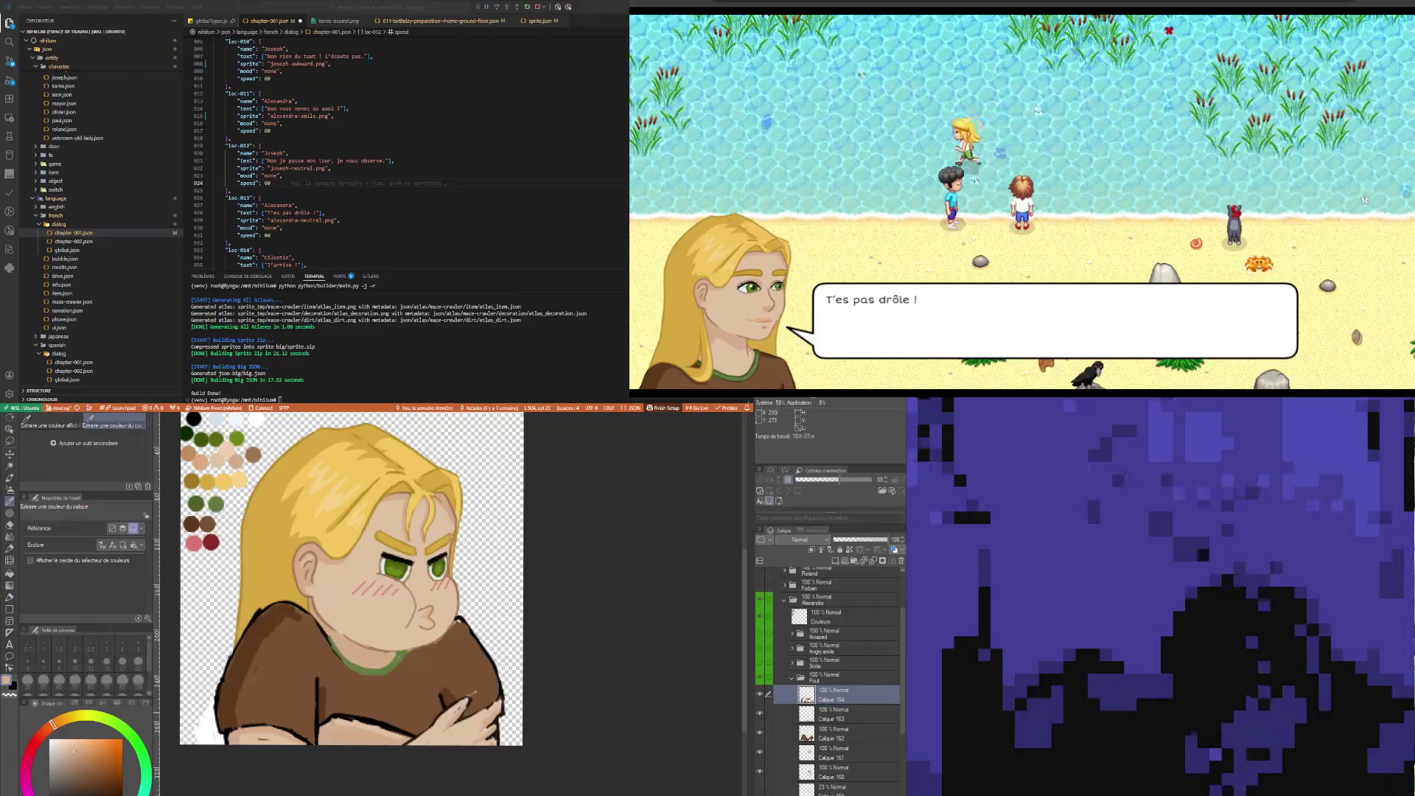
left_click(474, 694)
key("p")
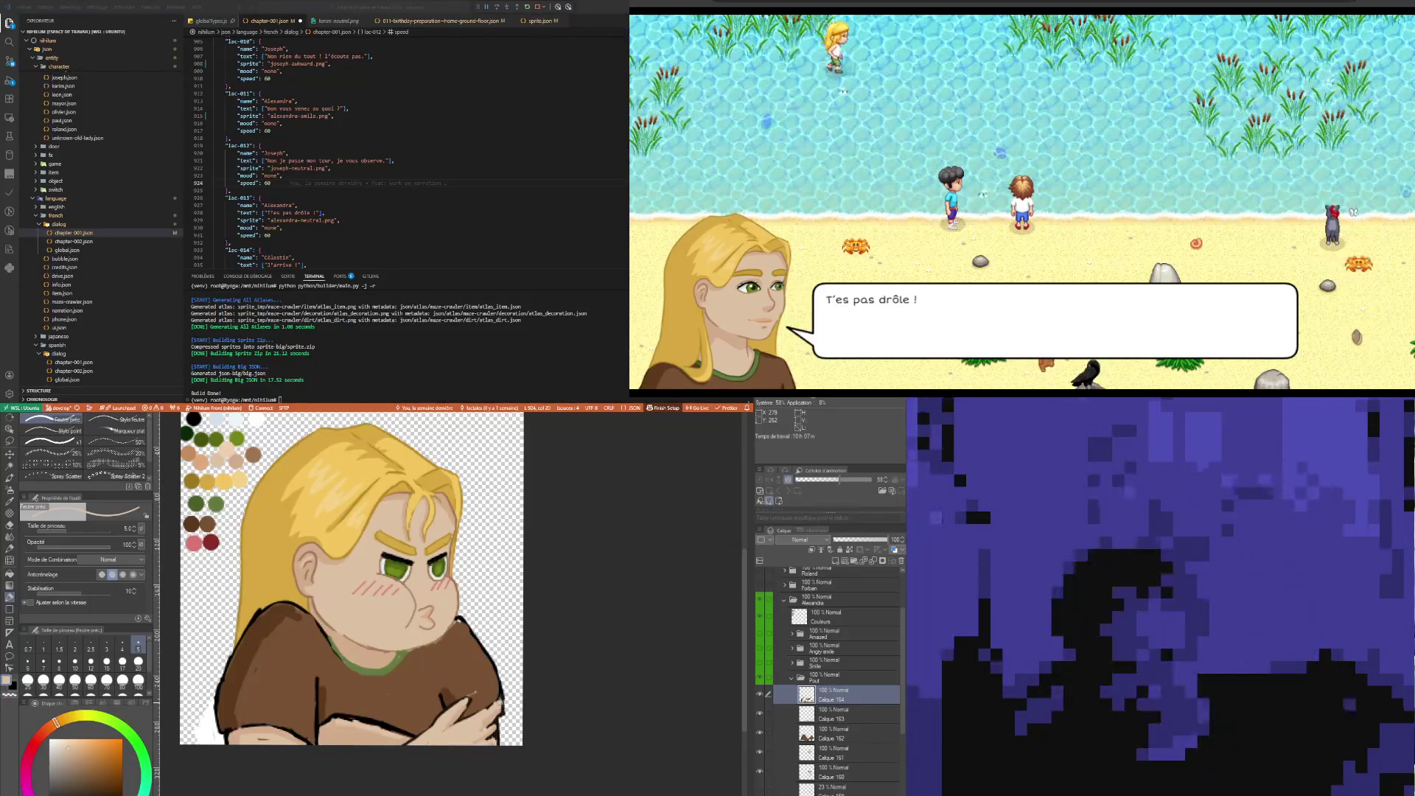
key("i")
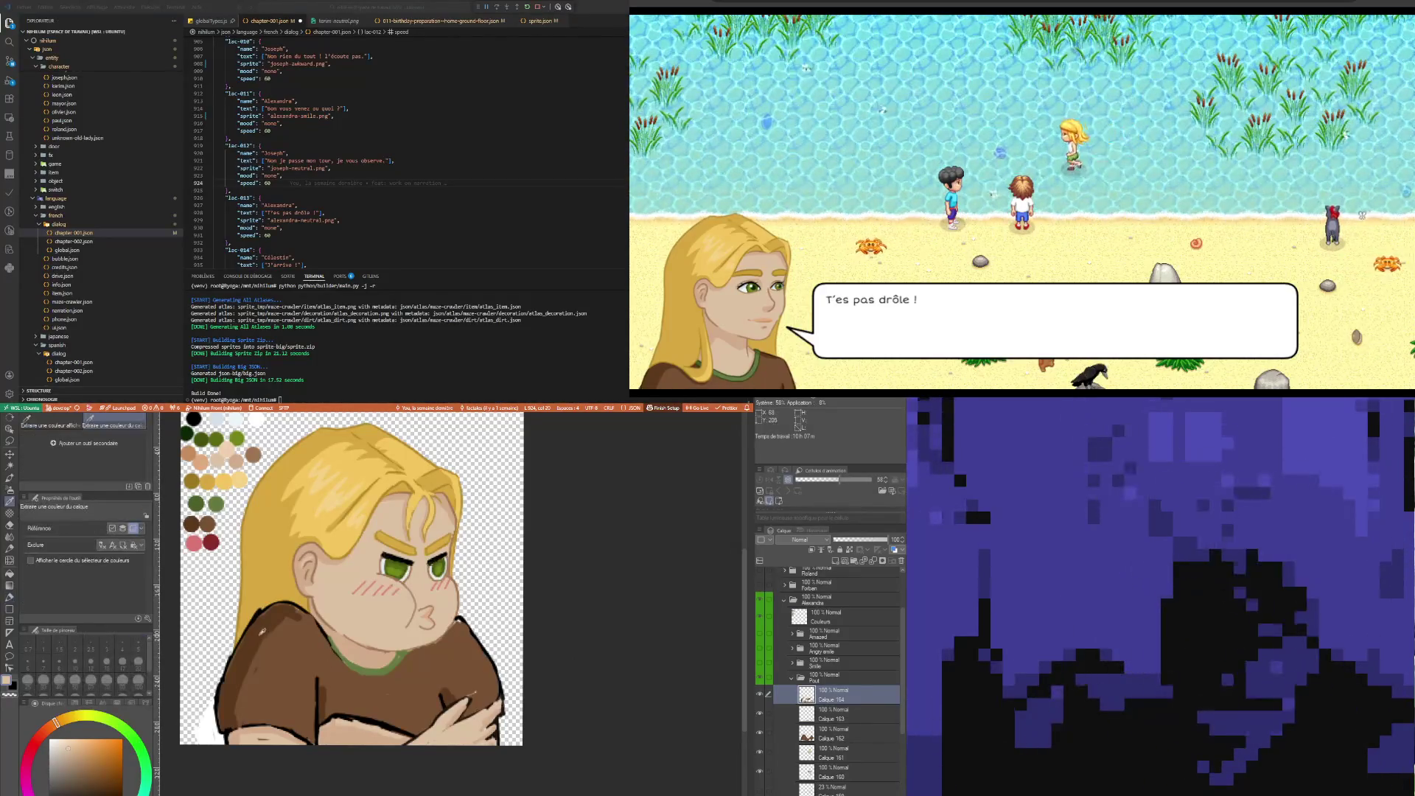
left_click(330, 709)
key("p")
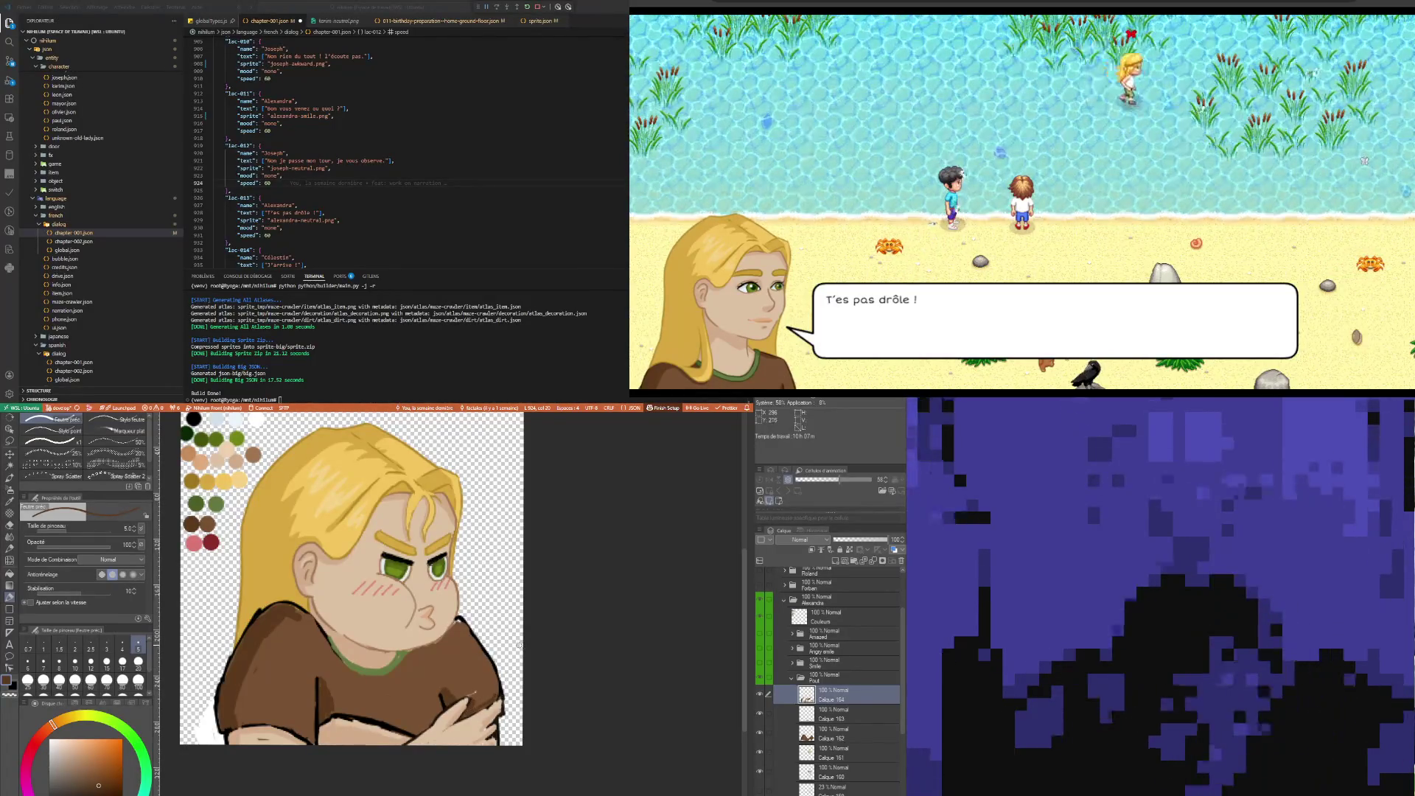
key("i")
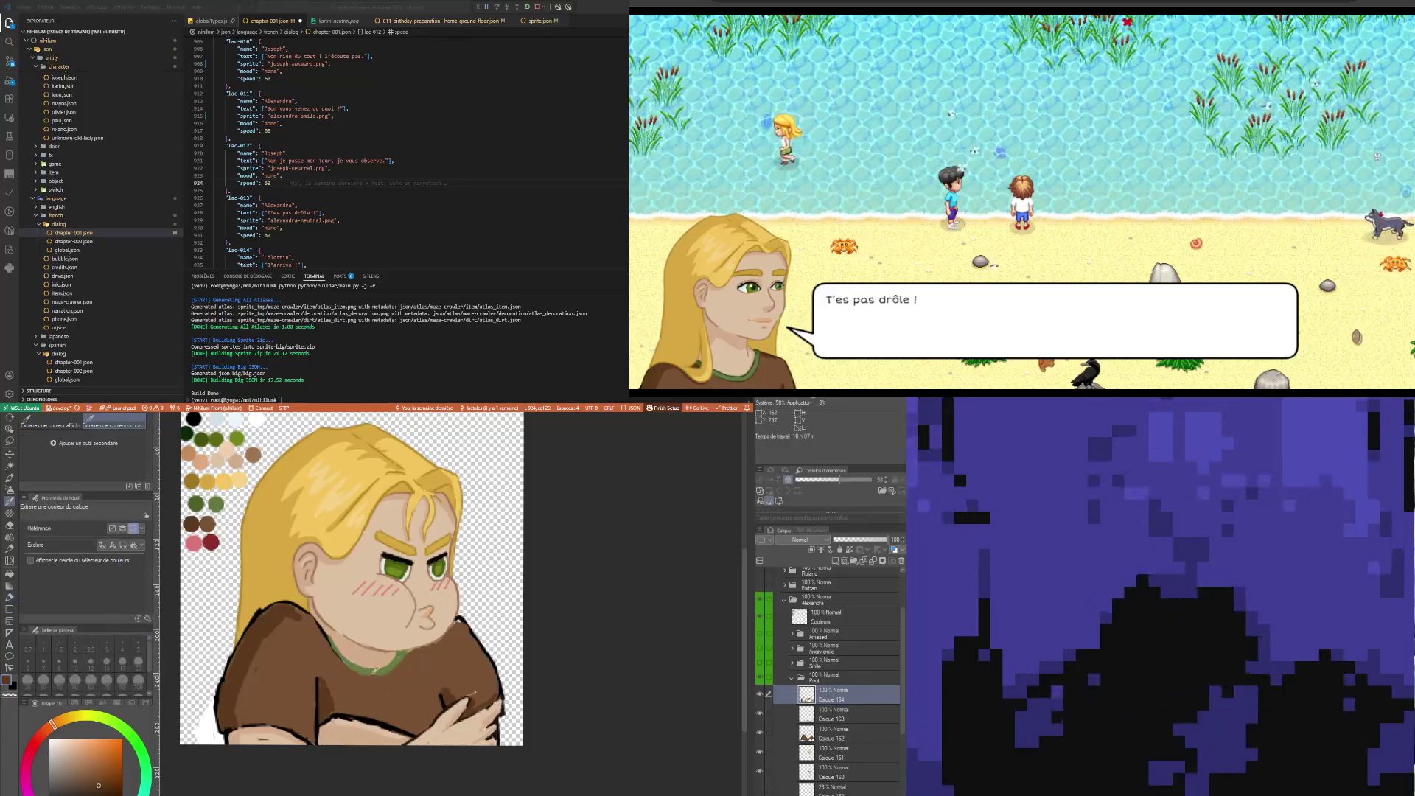
left_click(292, 665)
key("p")
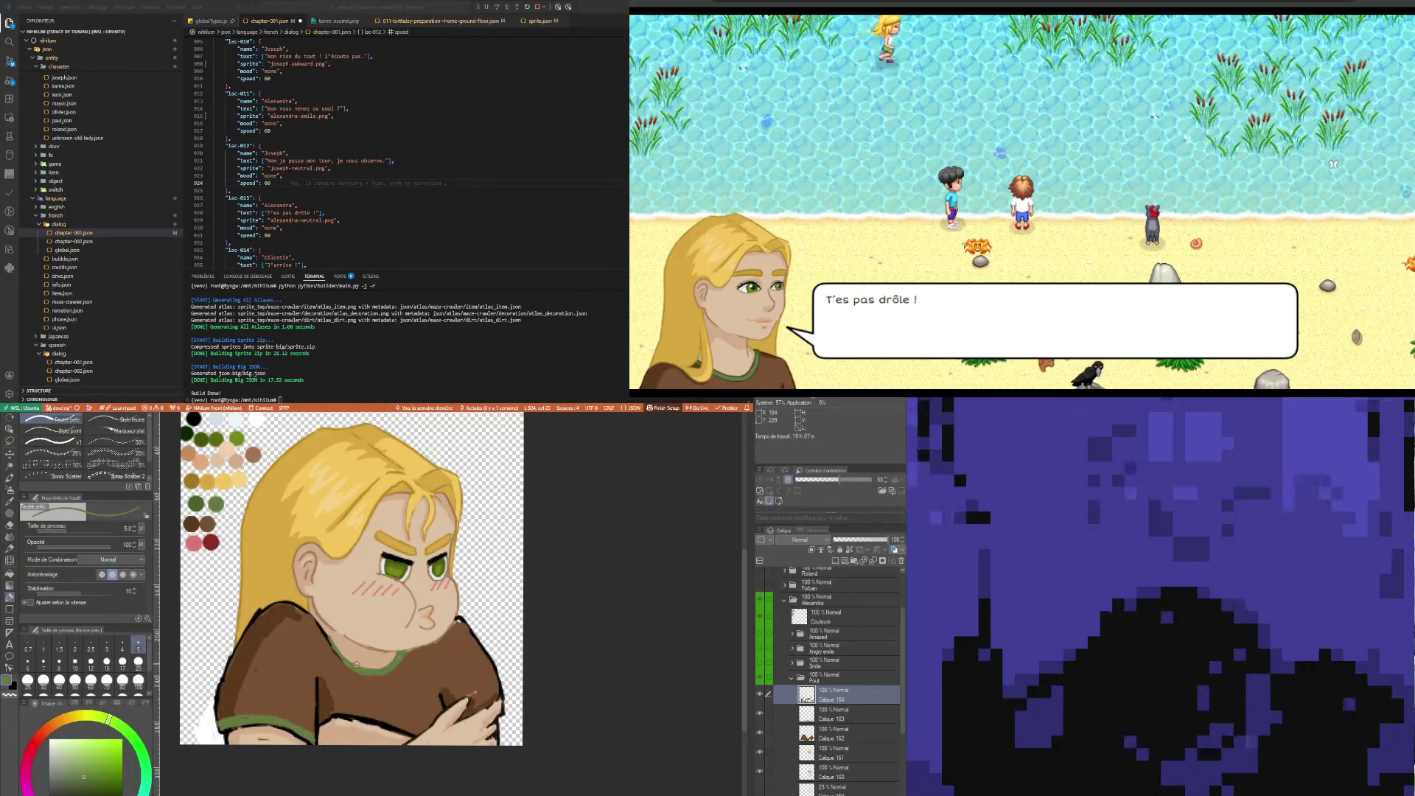
left_click(362, 668, "alt")
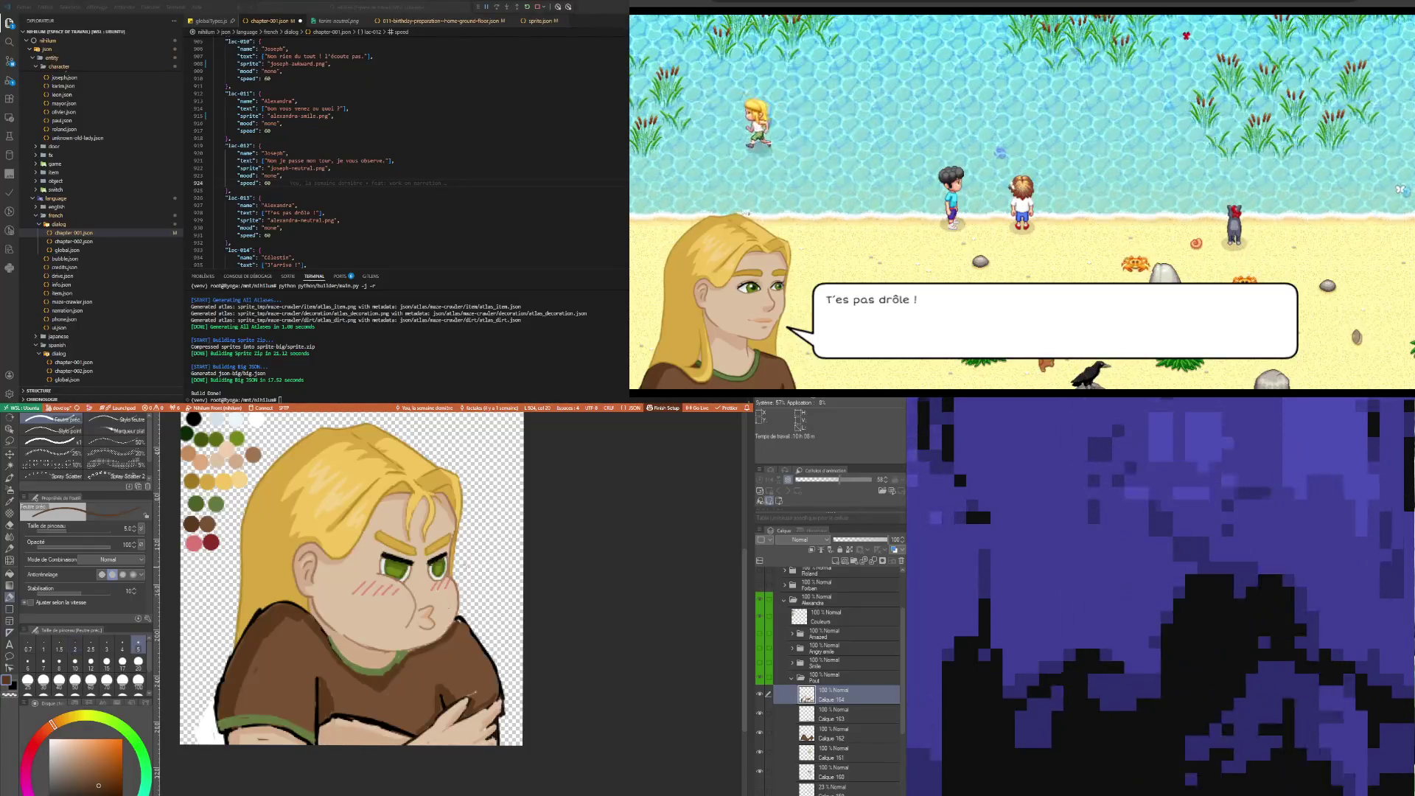
Zoom out and back in on the face, and enlarge the brush to size 15
scroll(339, 547, "down", 3)
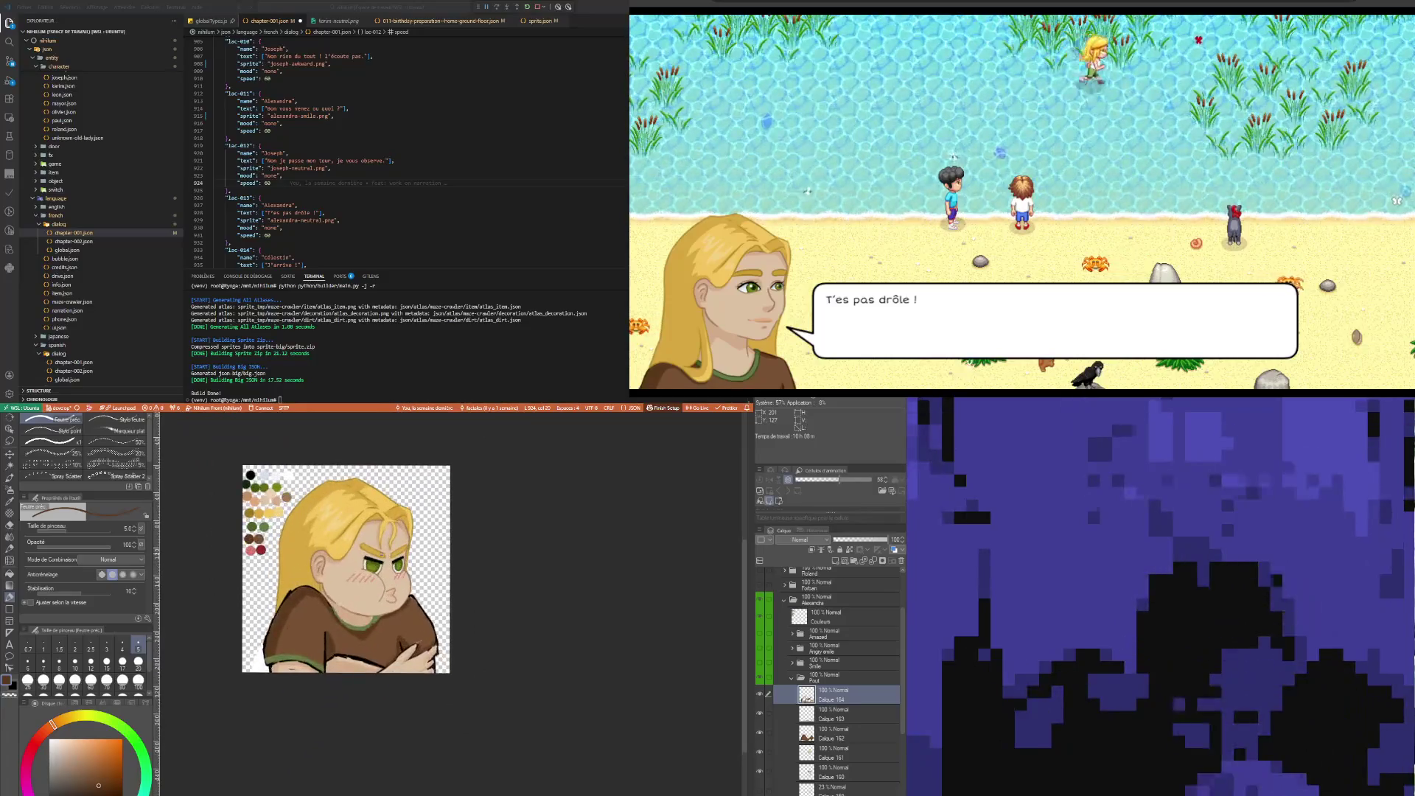
scroll(380, 550, "up", 2)
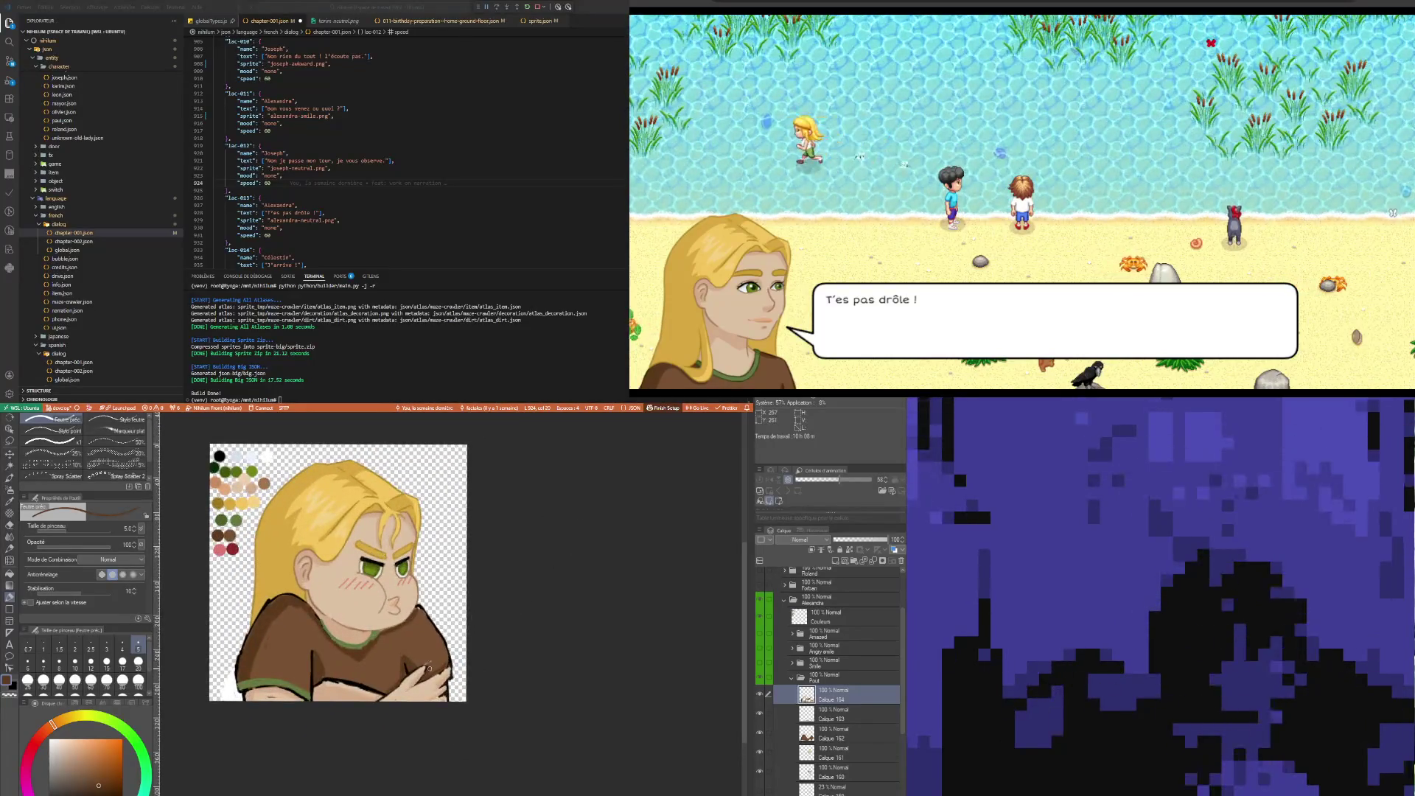
scroll(428, 668, "up", 2)
scroll(383, 589, "down", 1)
scroll(361, 553, "up", 3)
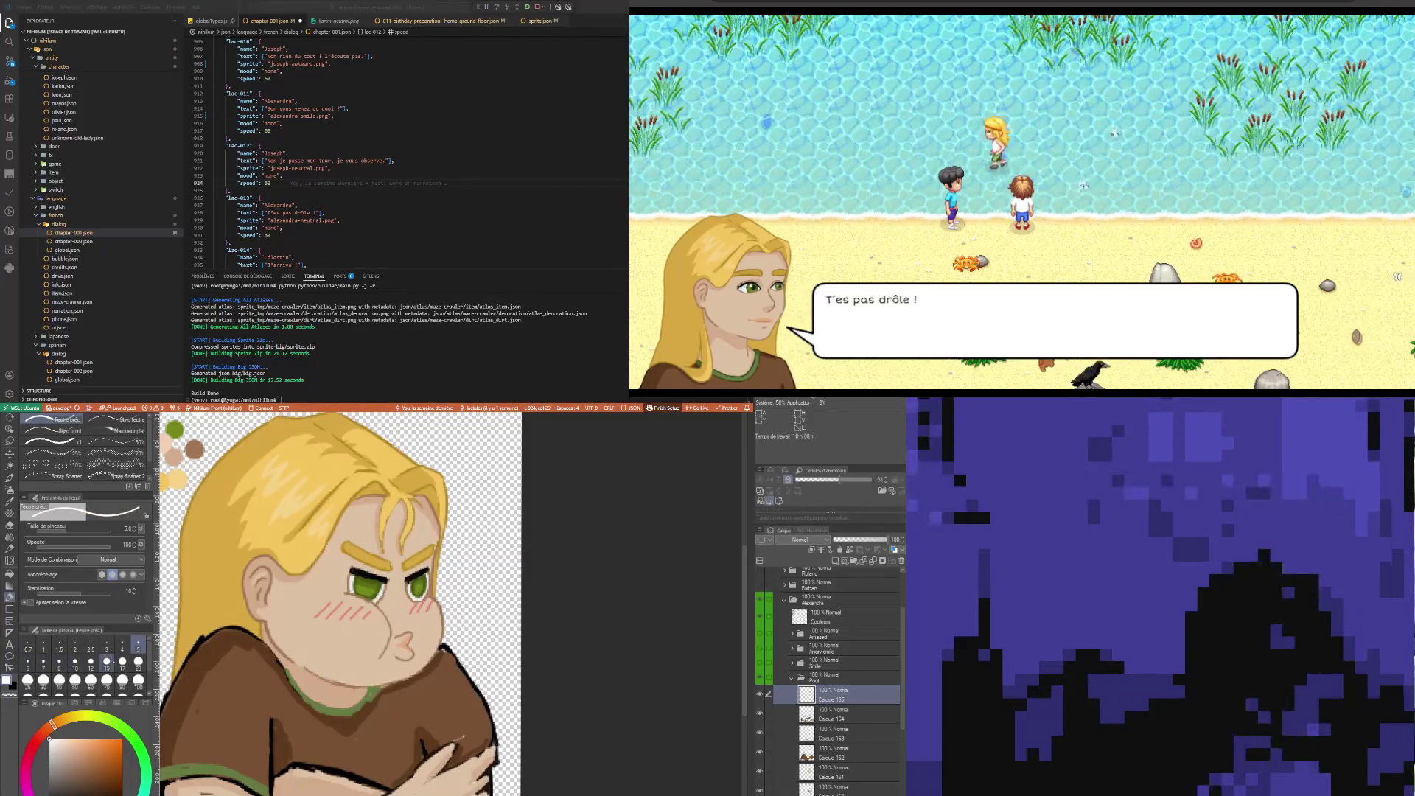
left_click(107, 661)
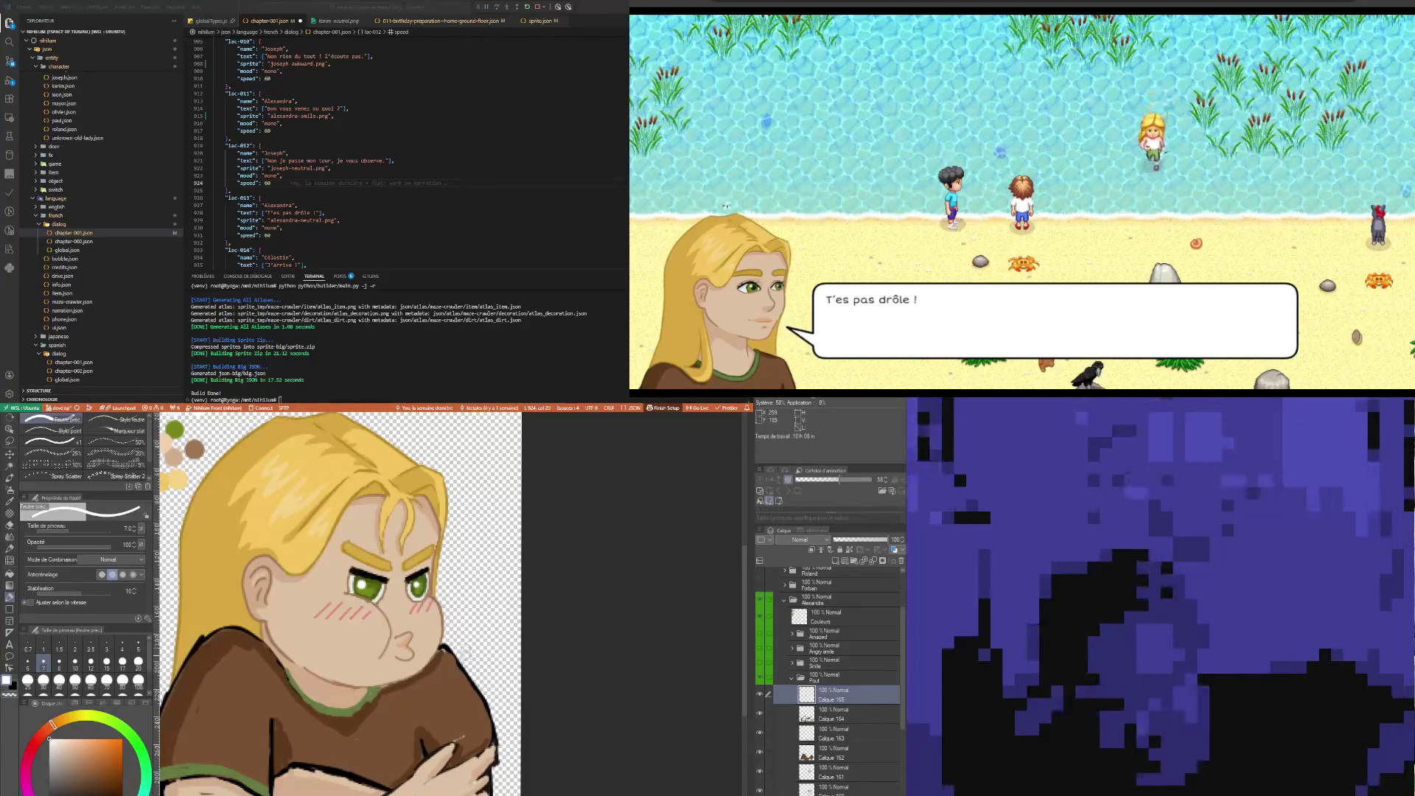
Draw a thin yellow strand through the hair using the hair's sampled yellow
scroll(511, 697, "down", 3)
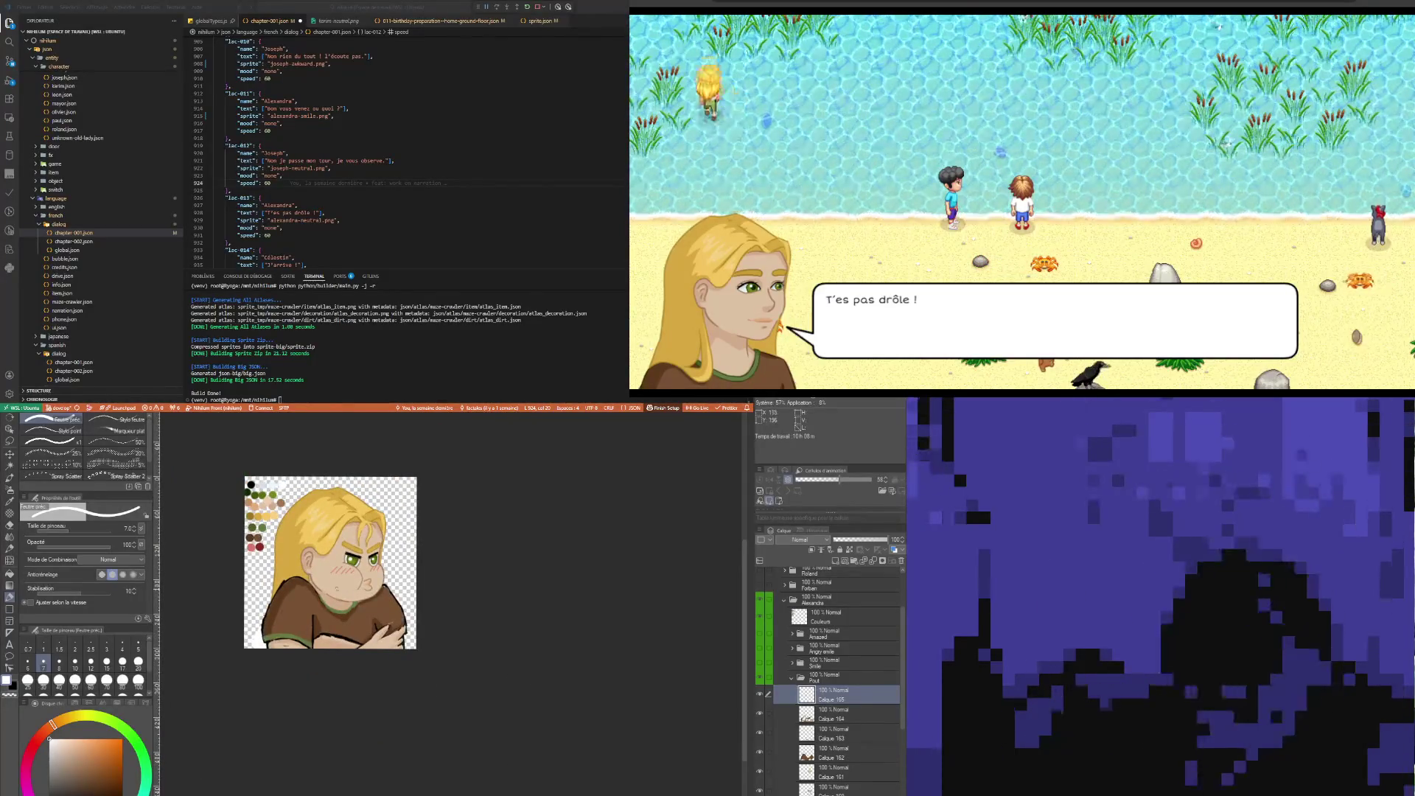
scroll(340, 560, "up", 3)
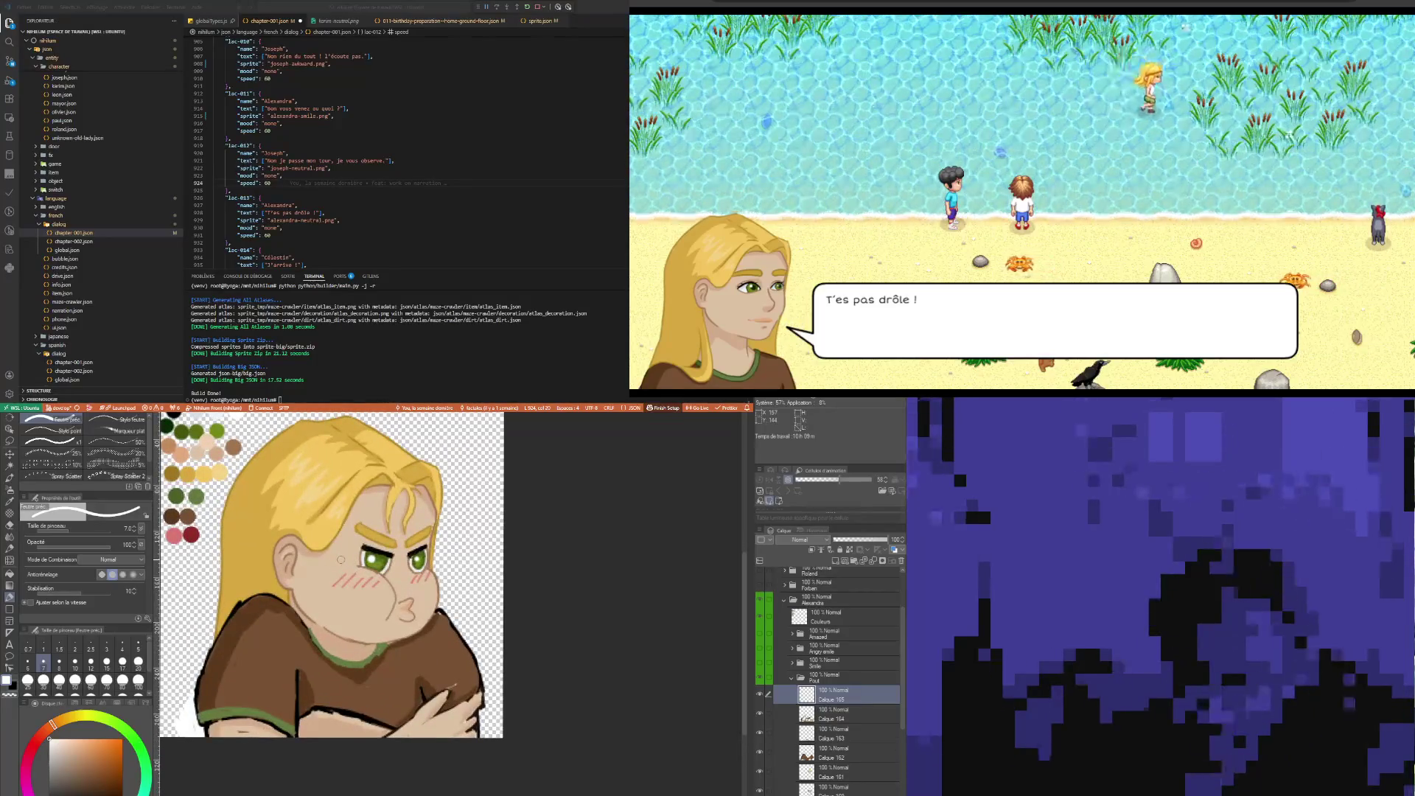
scroll(340, 560, "up", 2)
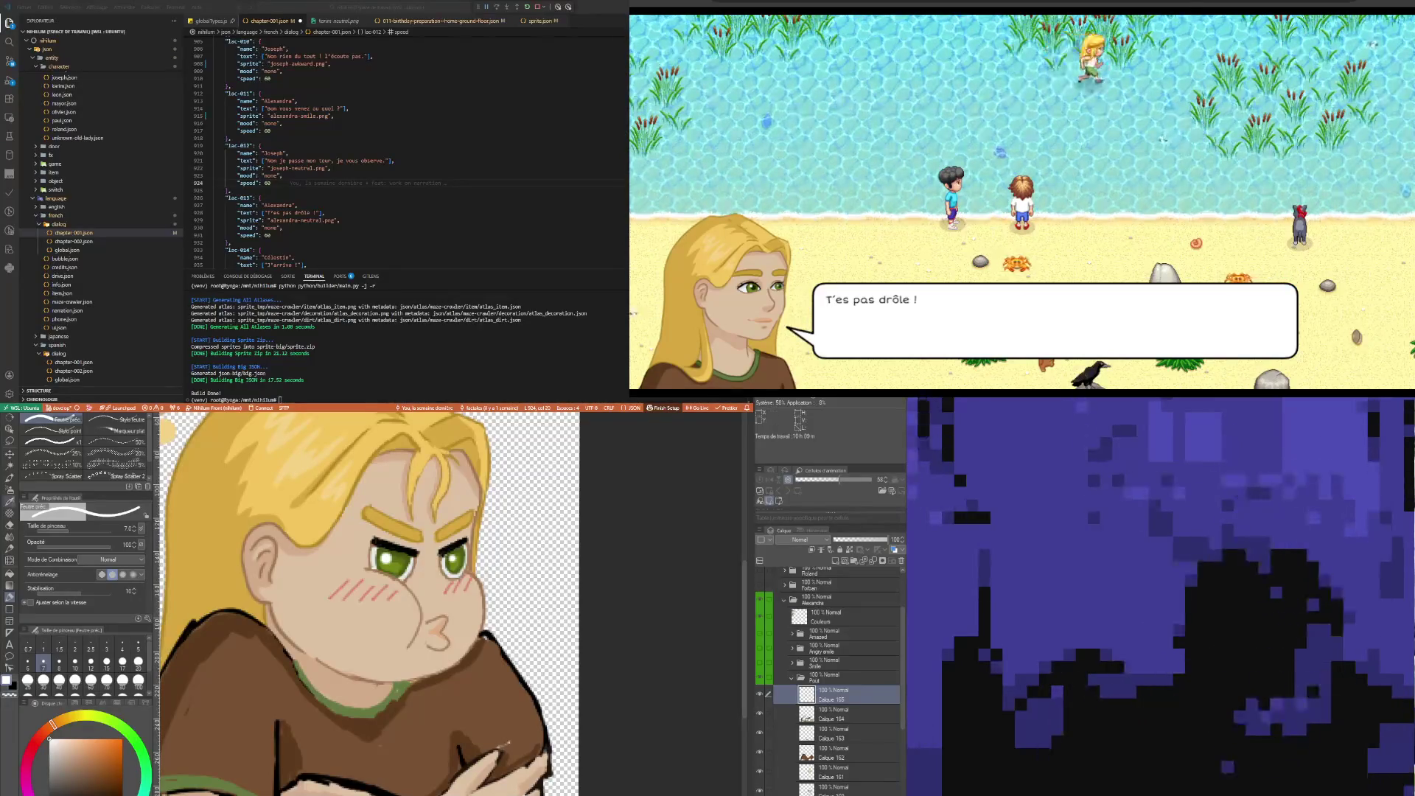
key("i")
left_click(221, 493, "alt")
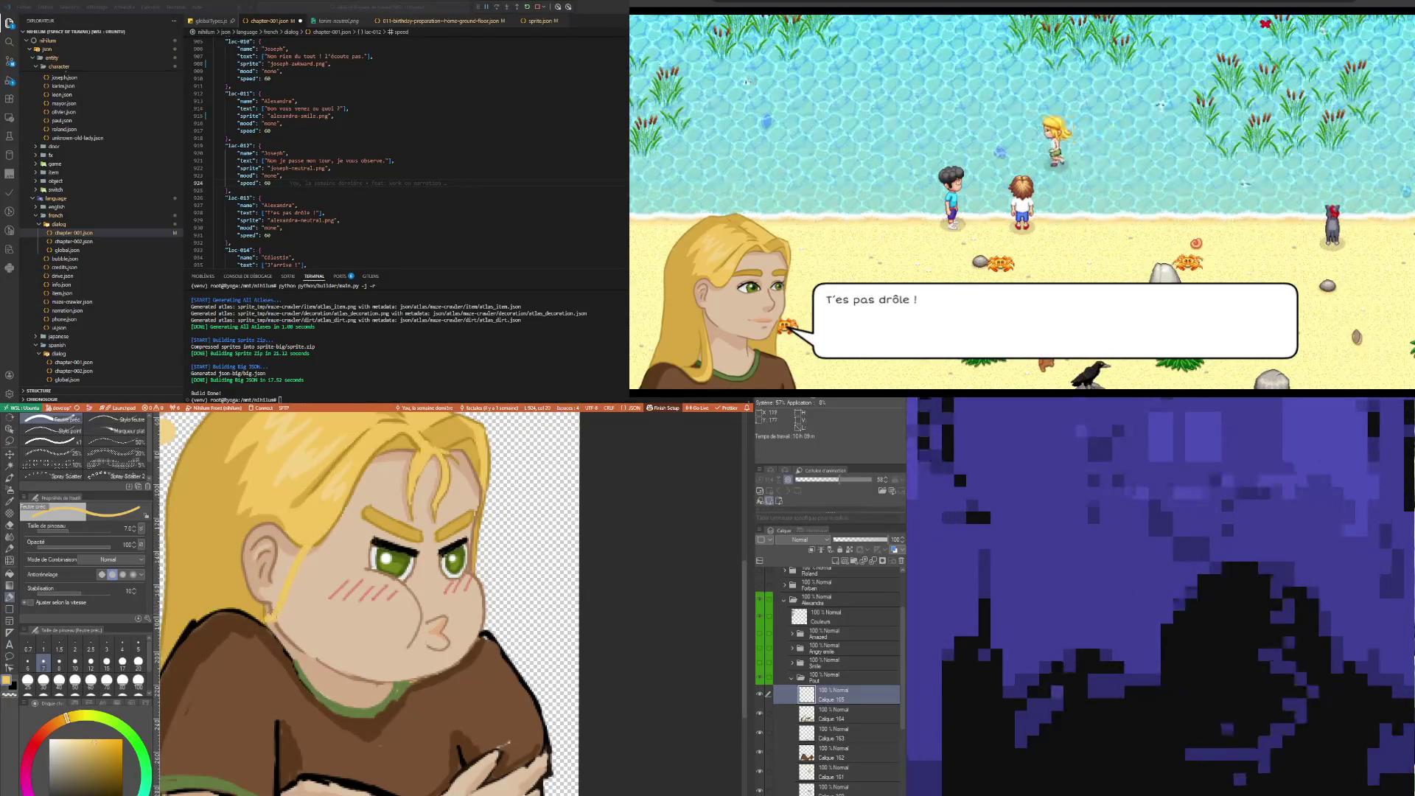
left_click_drag(289, 518, 266, 619)
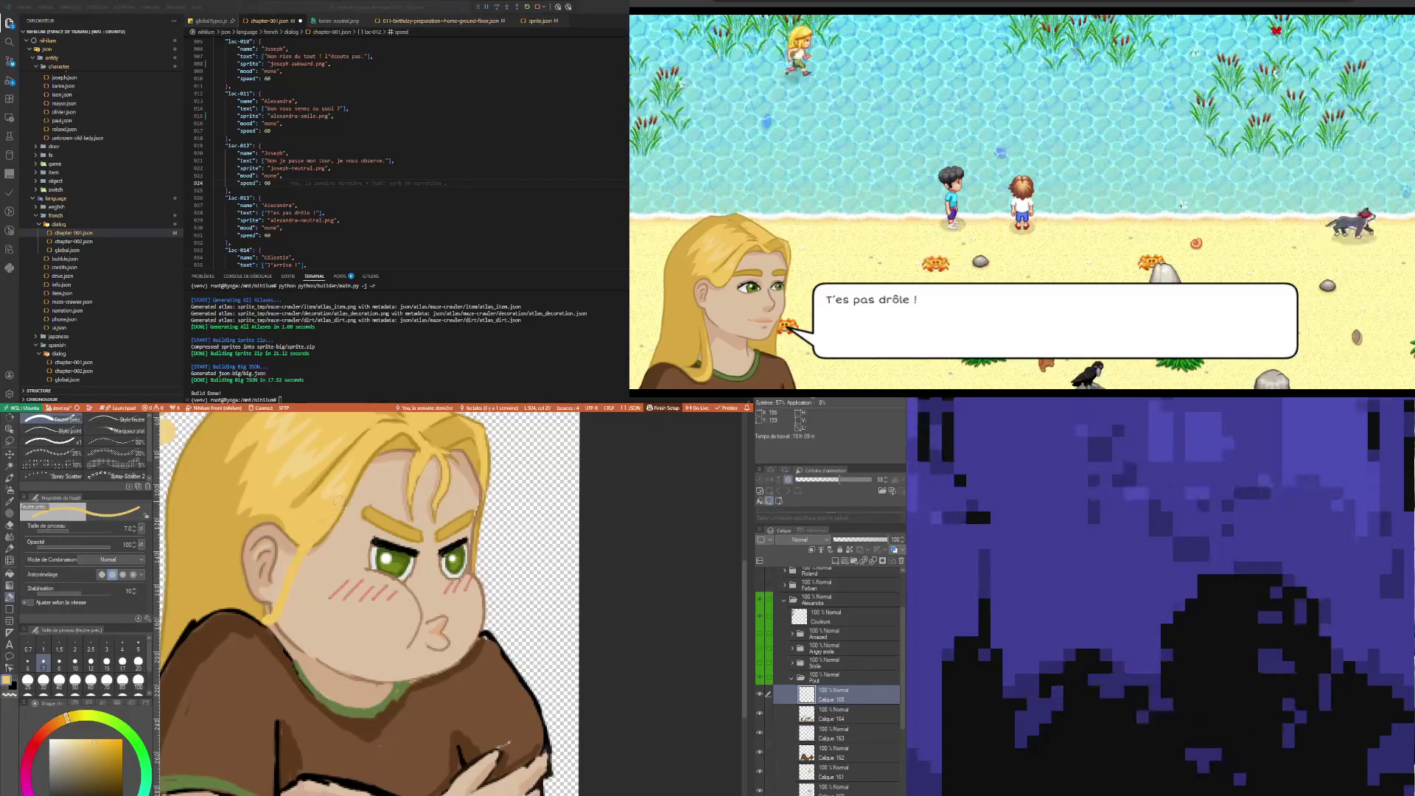
Pick a darker yellow-brown from the hair and shrink the brush to size 3
left_click(373, 456, "alt")
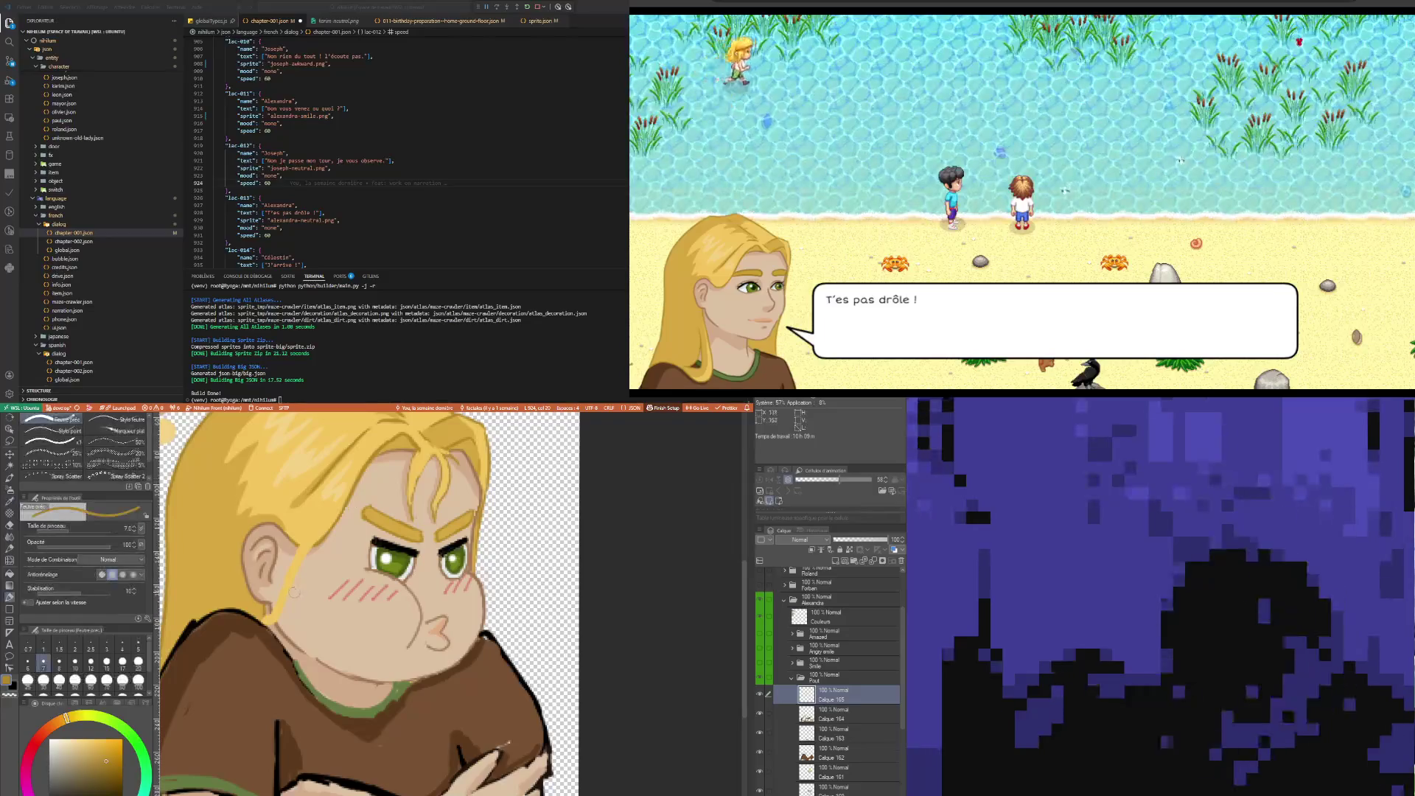
left_click(107, 645)
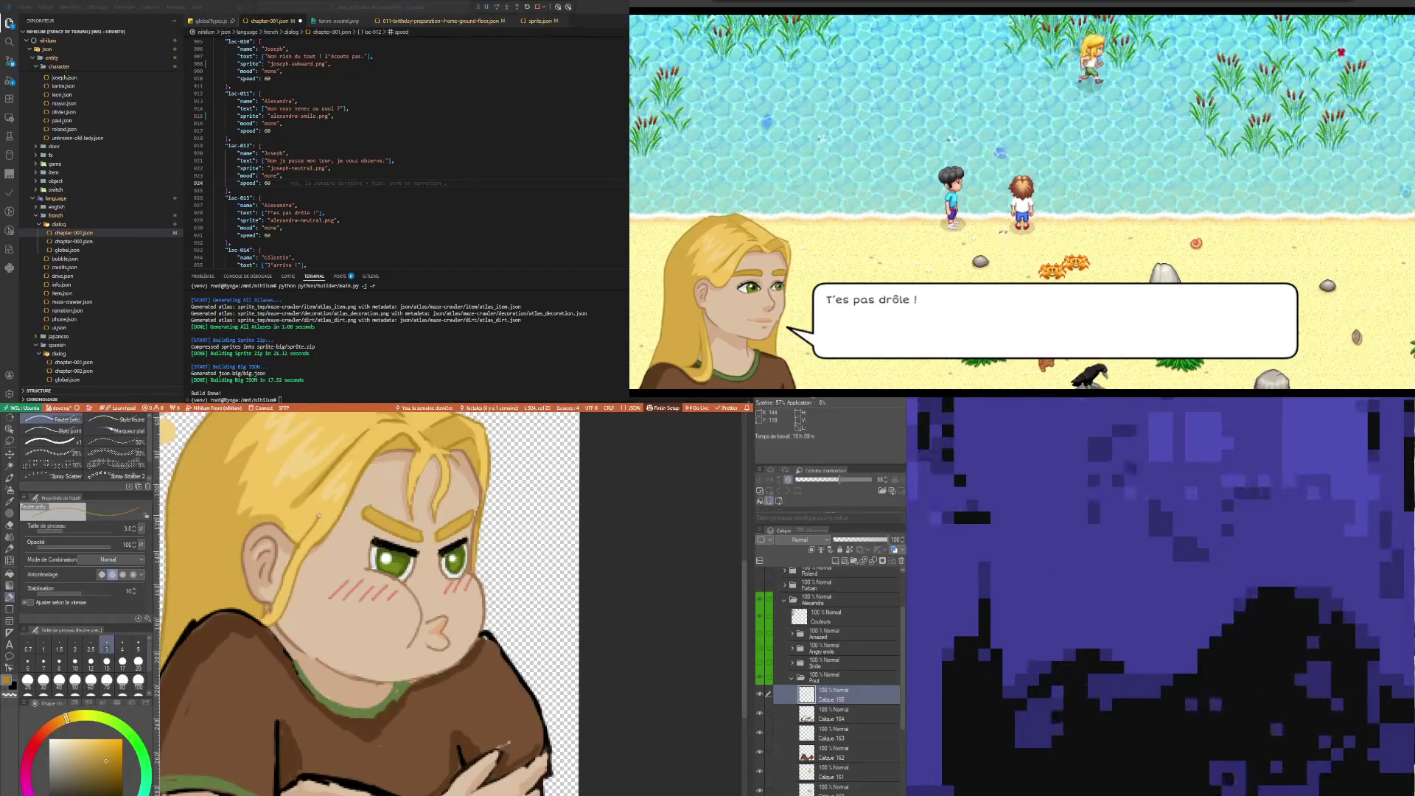
scroll(434, 606, "down", 2)
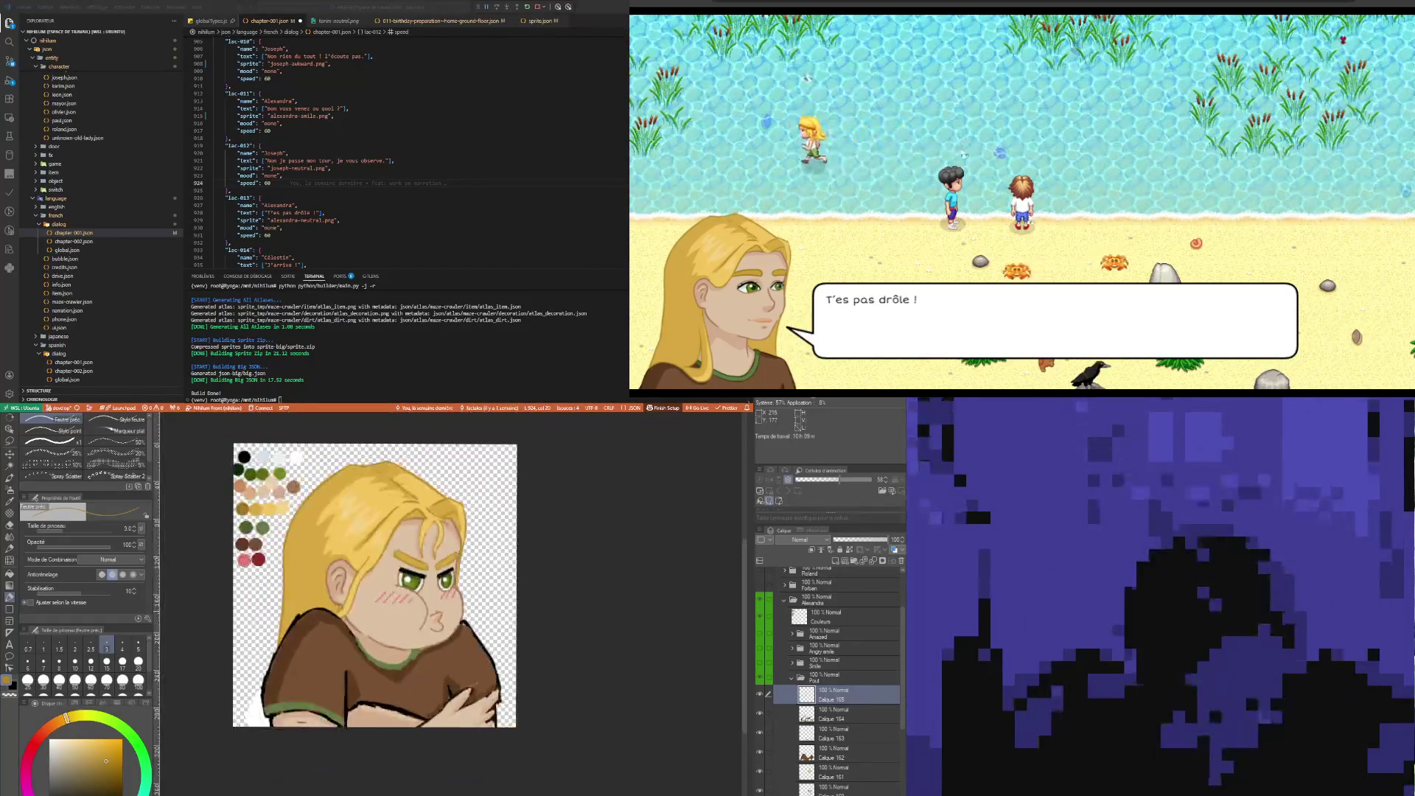
Zoom in on the face and switch to the eyedropper for sampling
scroll(375, 573, "up", 4)
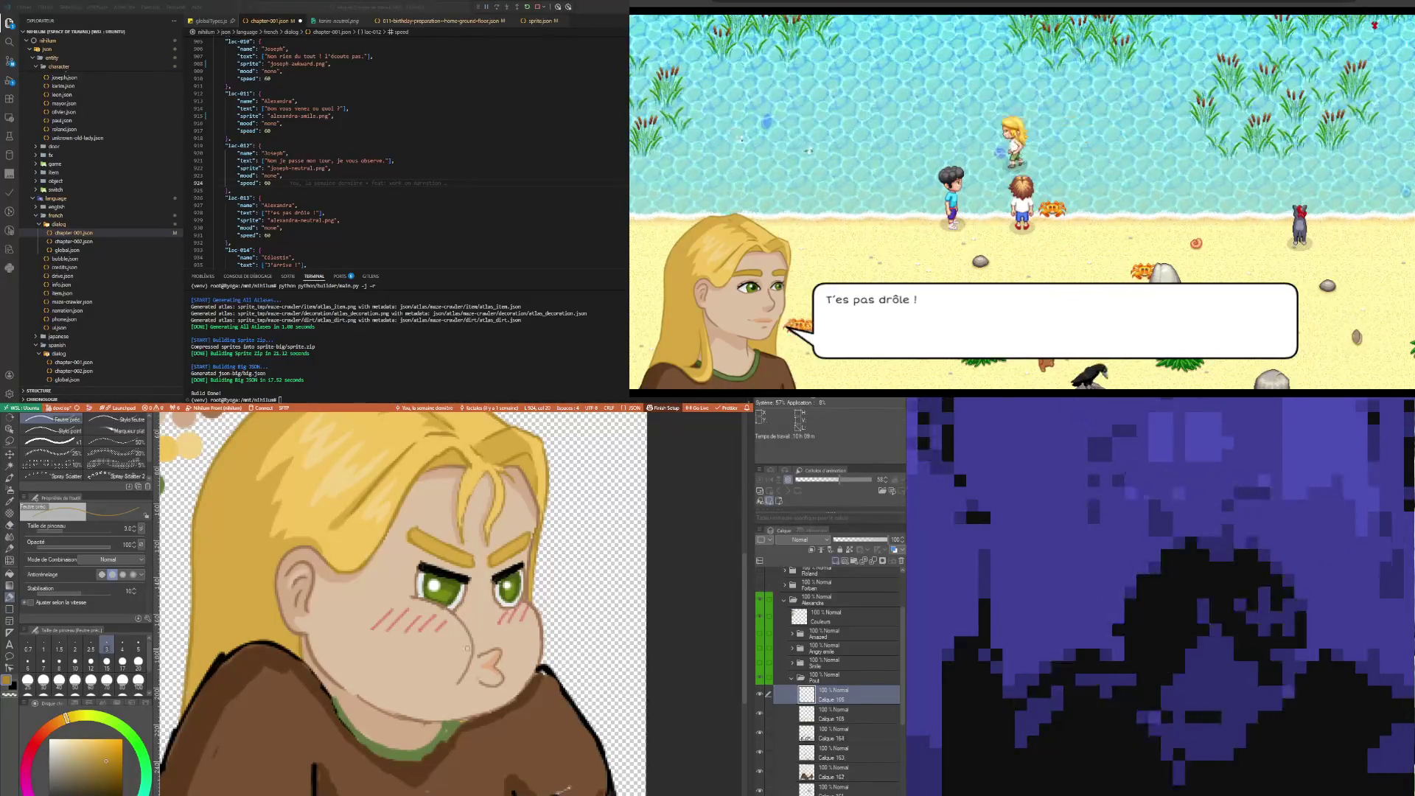
key("i")
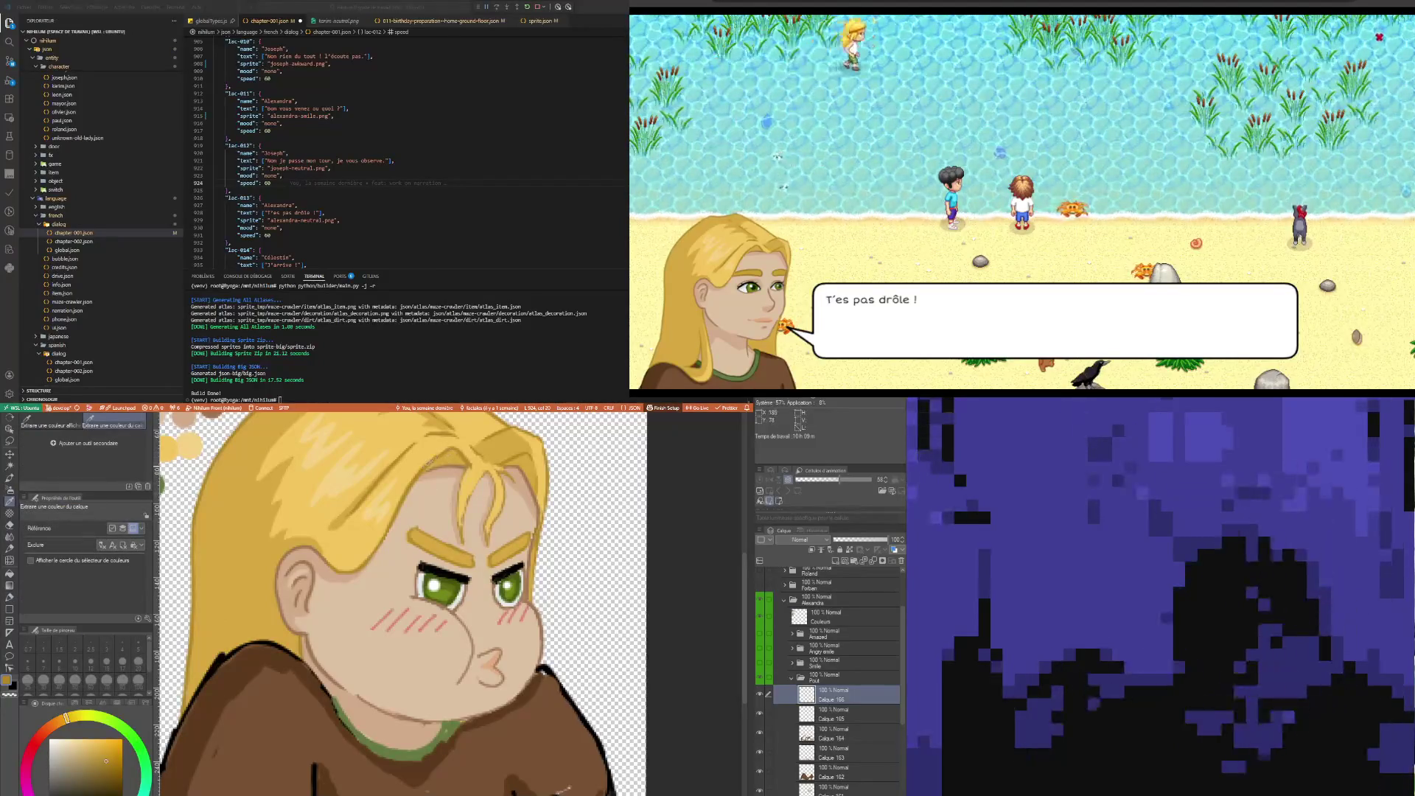